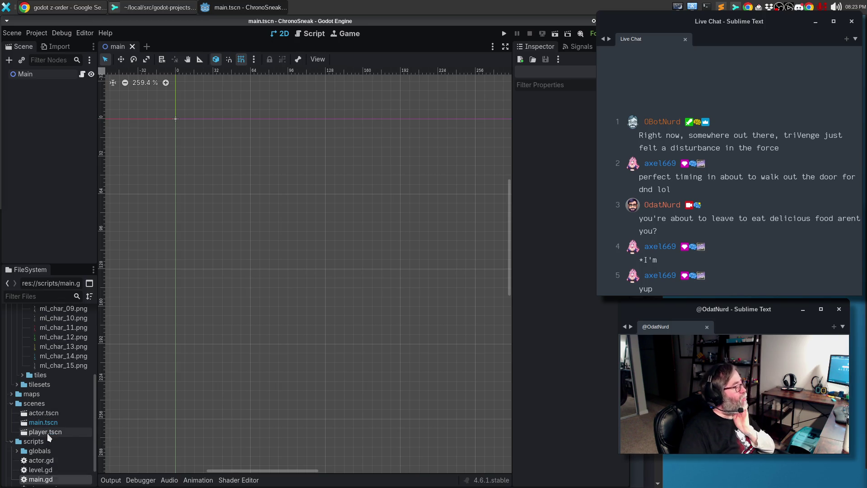
- Add player.tscn and actor.tscn to Favorites from the FileSystem dock
left_click(47, 432)
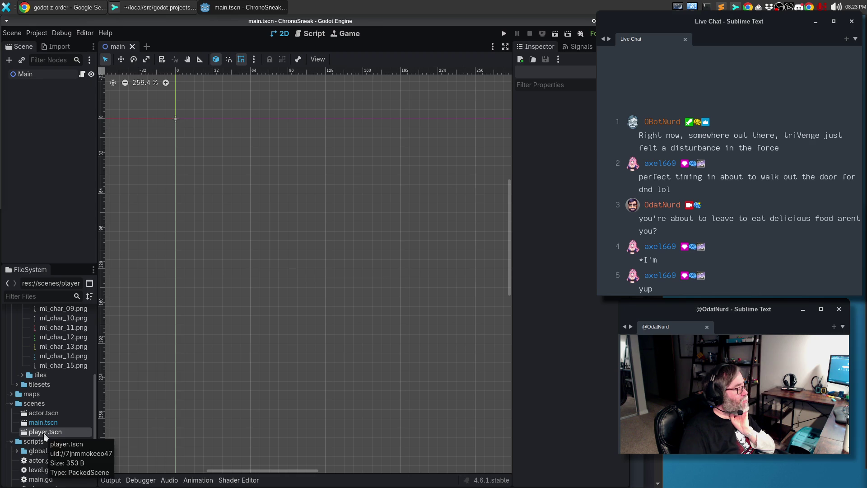
right_click(44, 433)
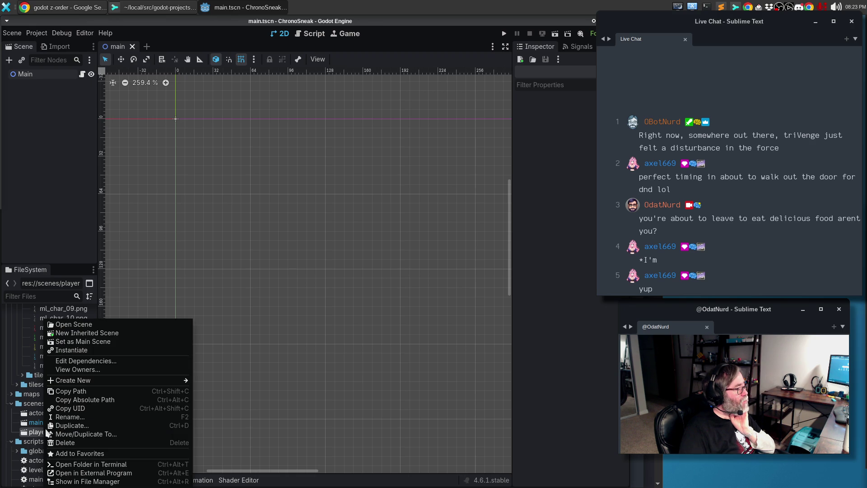
mouse_move(90, 384)
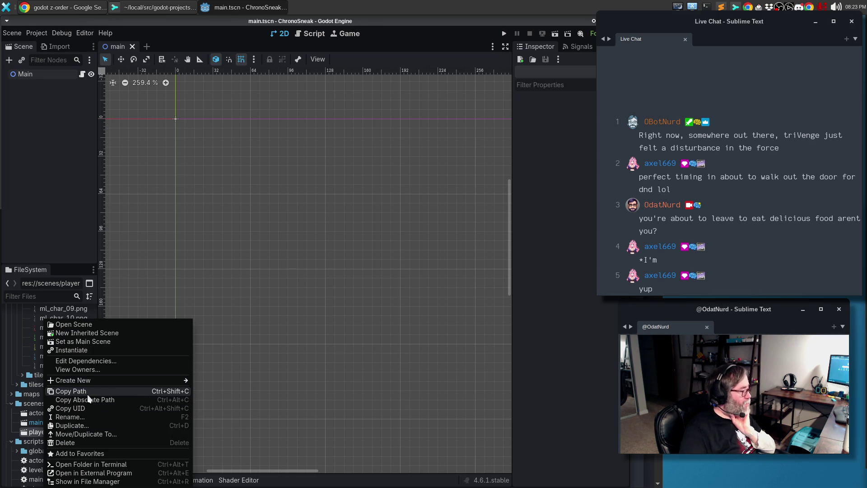
left_click(83, 453)
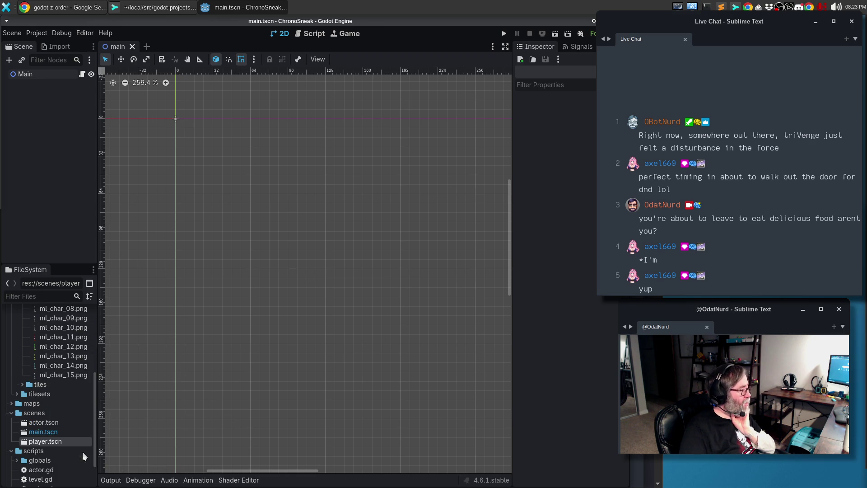
right_click(55, 423)
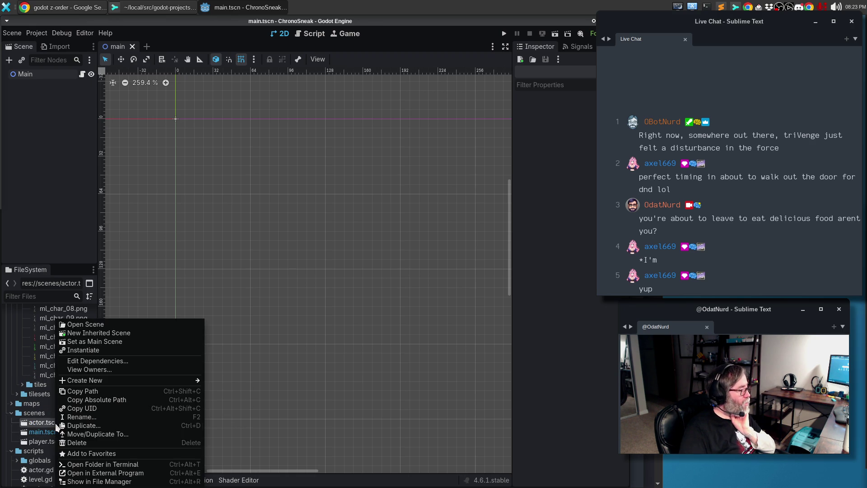
left_click(86, 452)
- Expand the maps folder, add Level1.tscn to Favorites, and bring up main.gd
scroll(59, 431, "up", 5)
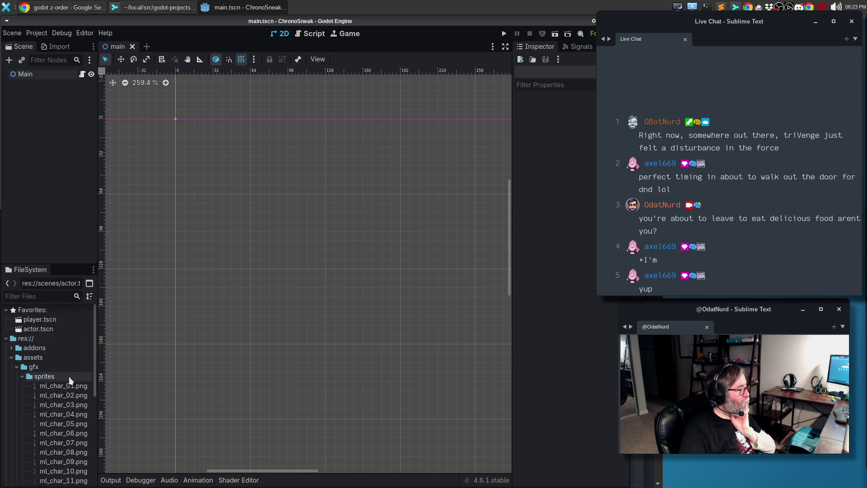
left_click(11, 358)
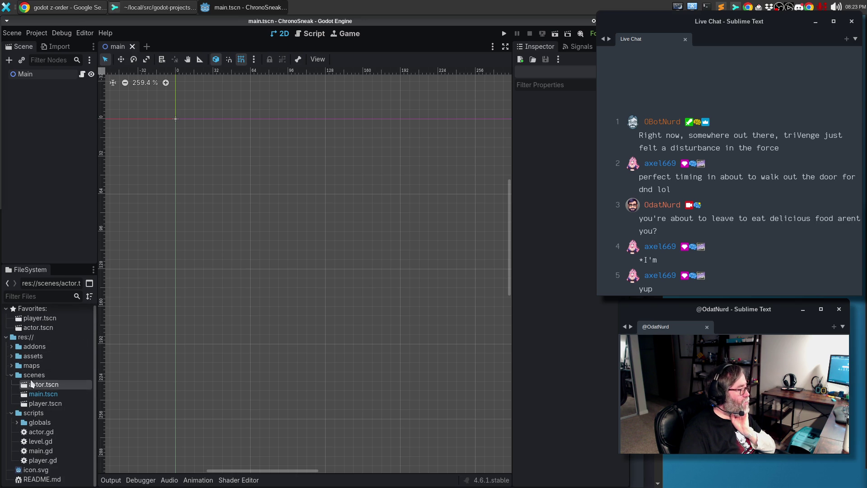
left_click(11, 365)
right_click(39, 375)
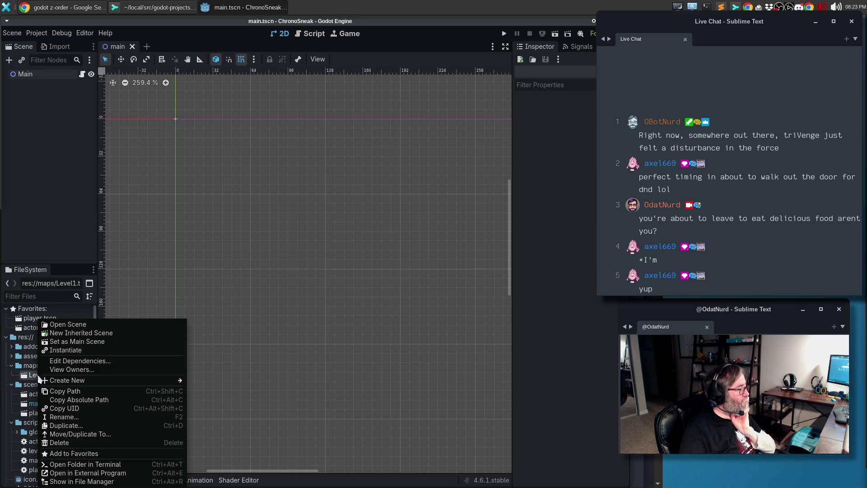
left_click(63, 453)
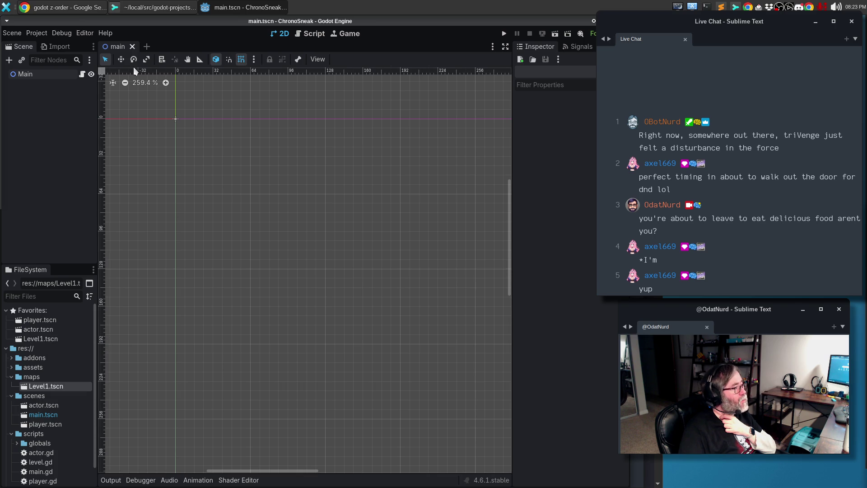
left_click(308, 38)
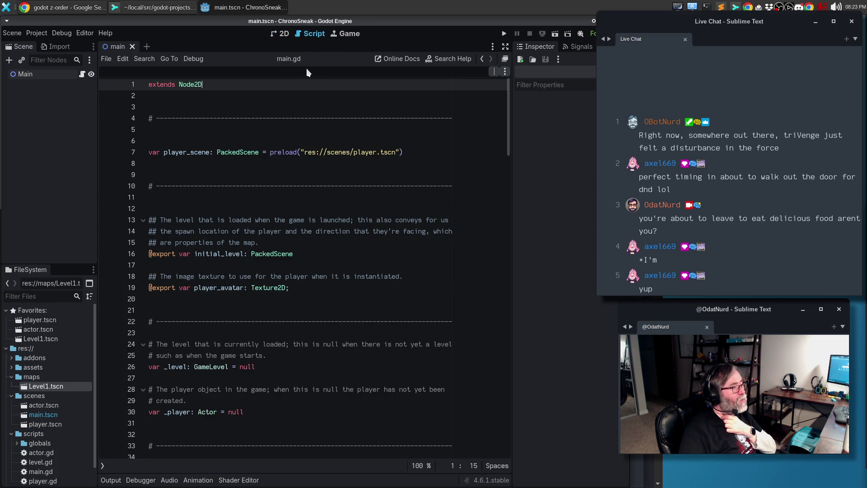
- Look over the top of main.gd, including the current-level comment and _ready
left_click(371, 345)
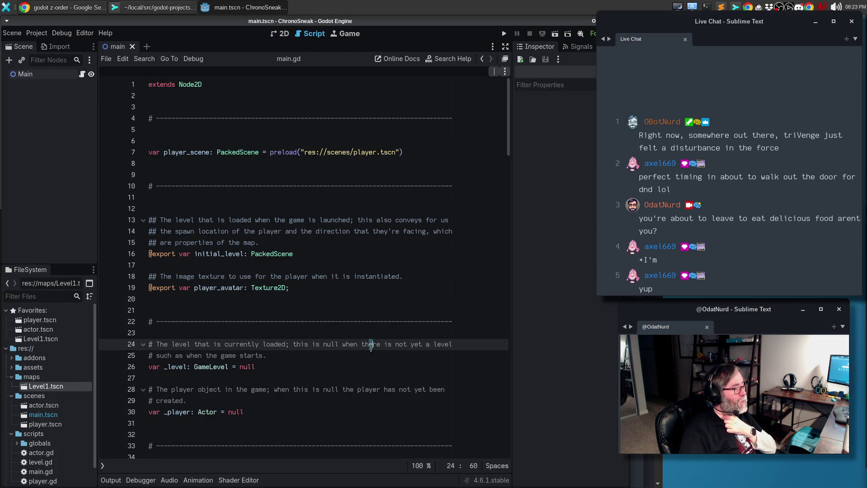
left_click(325, 294)
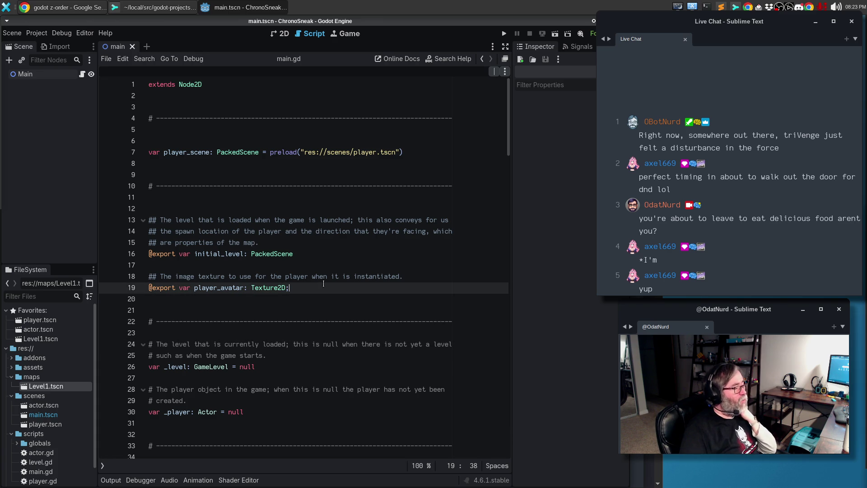
scroll(328, 296, "down", 4)
scroll(329, 296, "down", 5)
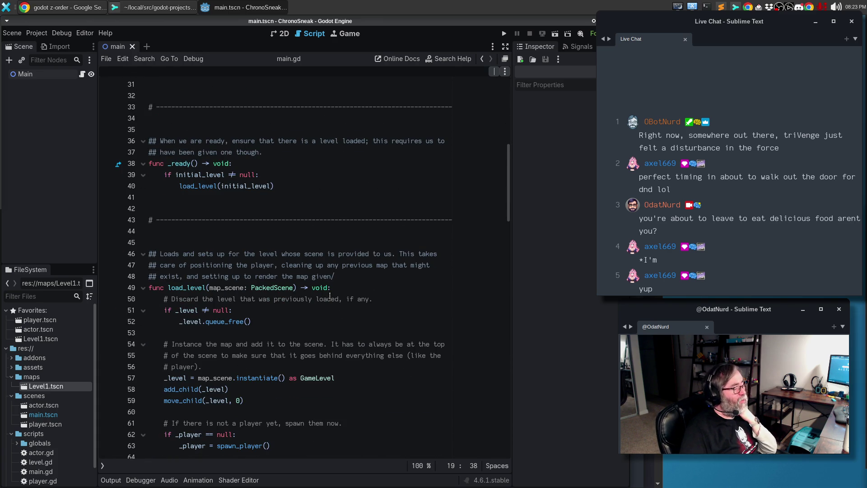
- Read through load_level's level instancing, add_child, move_child and spawn_player lines
left_click(326, 291)
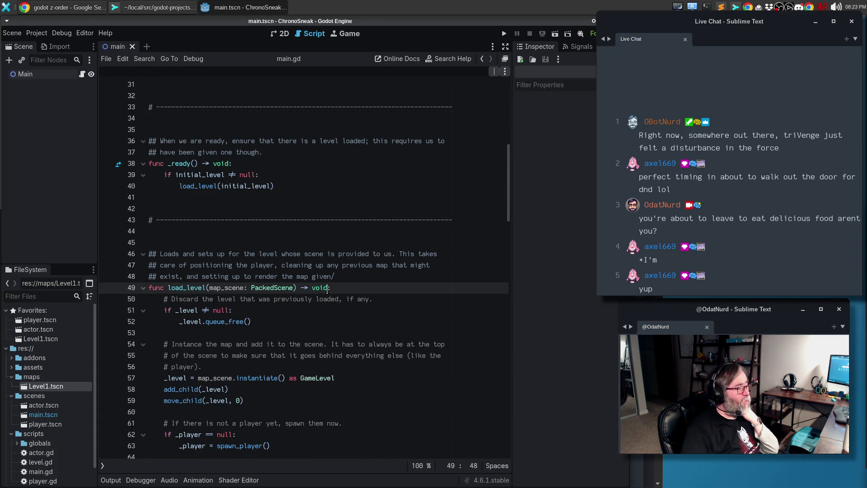
left_click(292, 332)
scroll(293, 324, "down", 2)
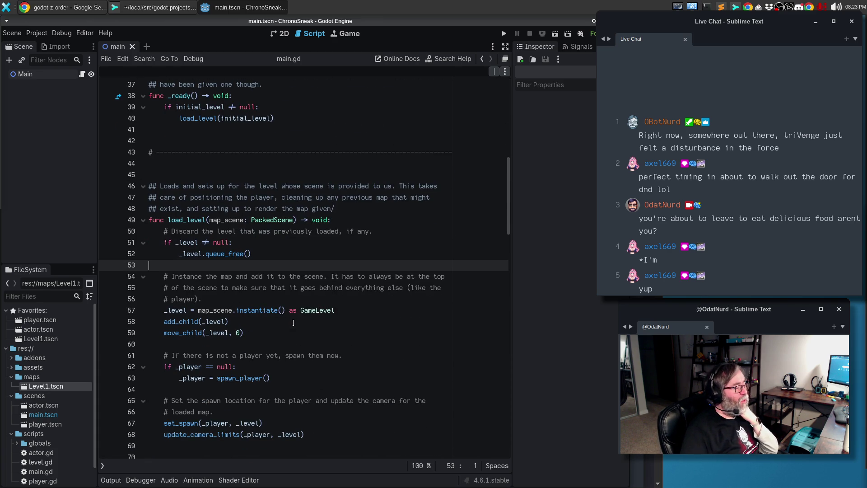
left_click(354, 309)
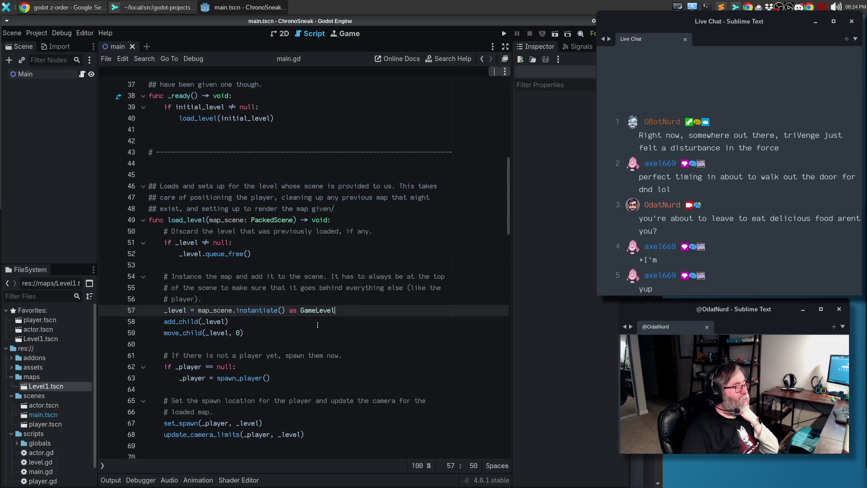
left_click(279, 328)
left_click(278, 325)
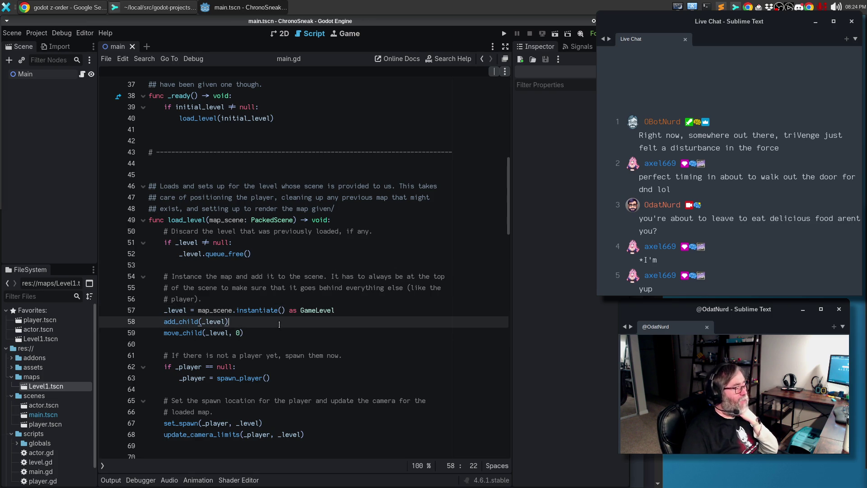
left_click(271, 335)
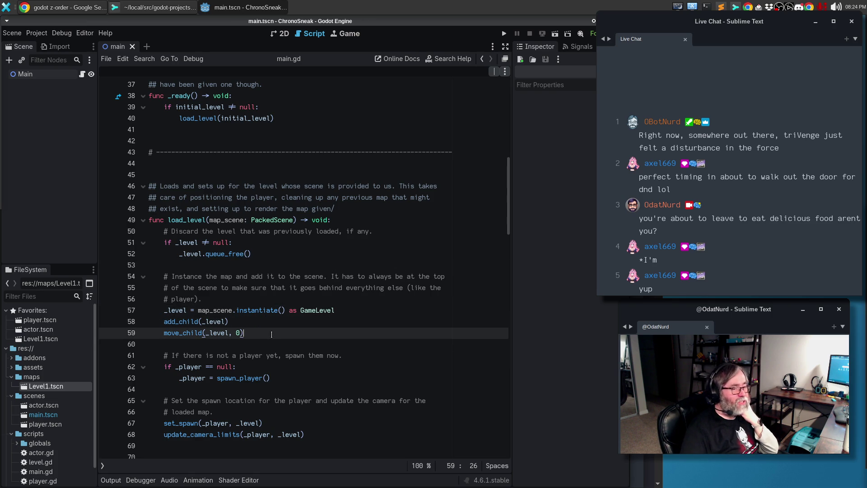
left_click(276, 379)
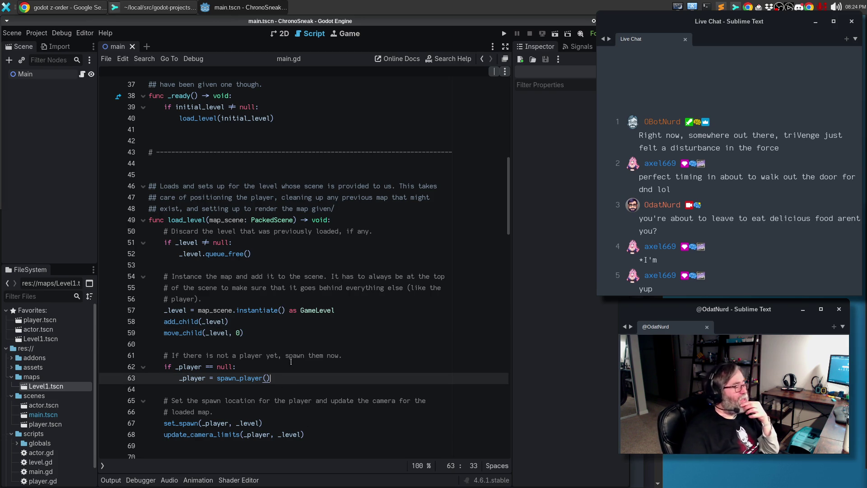
left_click(261, 337)
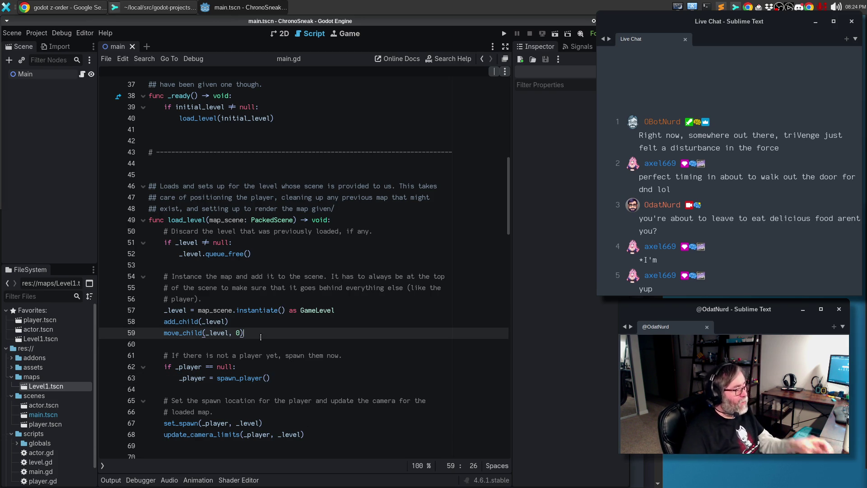
- Comment out move_child(_level, 0) on line 59, run the game, walk the player around, and stop it
key("ctrl+k")
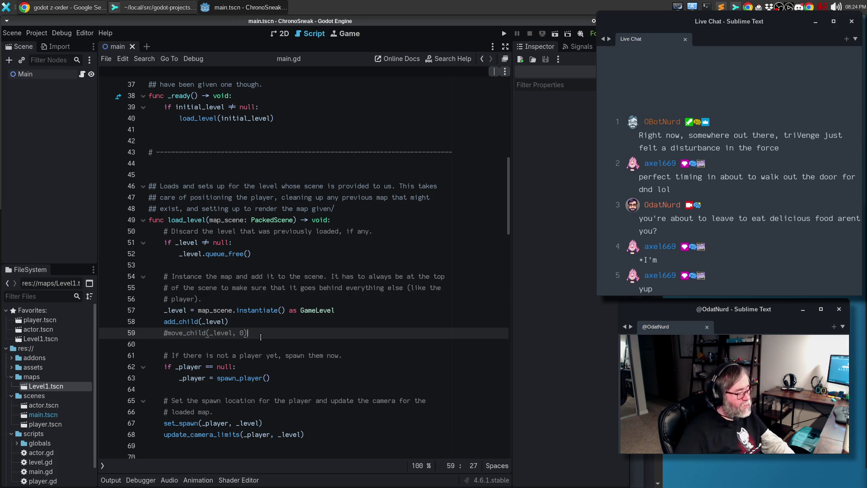
key("F5")
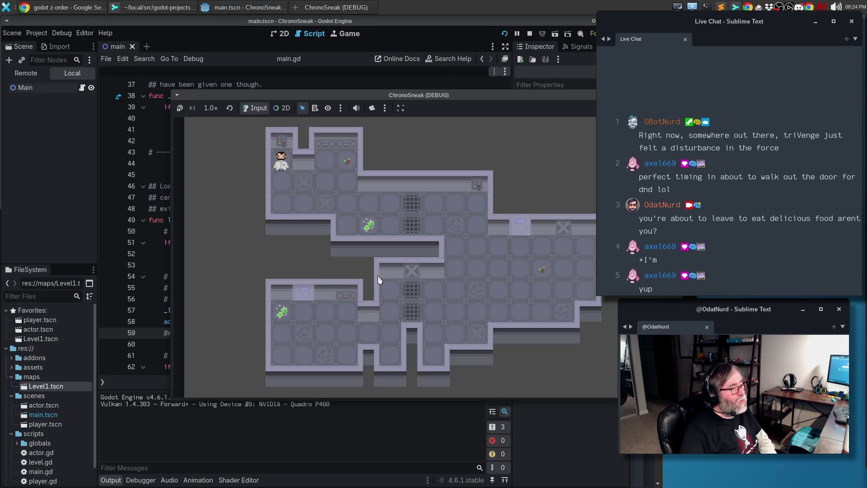
key("Down")
key("Right")
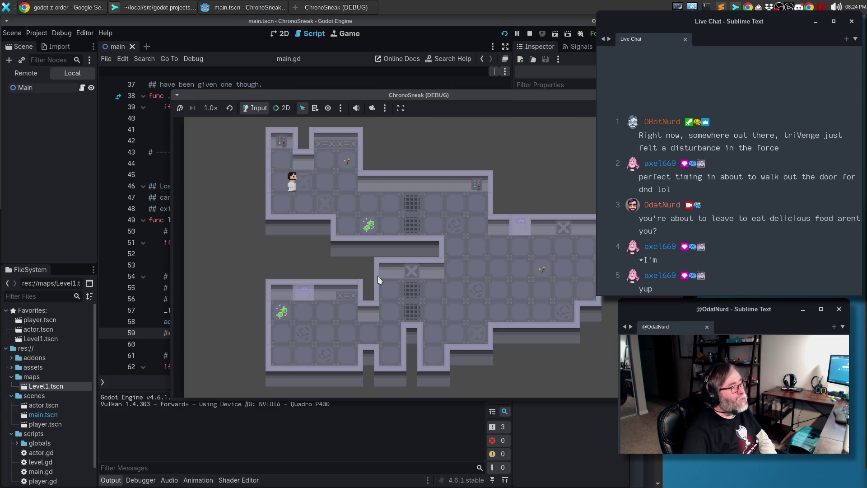
key("Right")
key("Up")
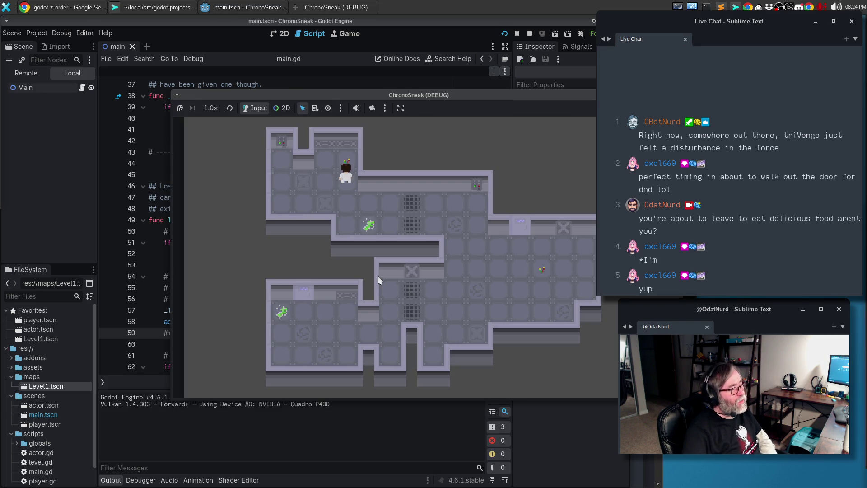
key("Left")
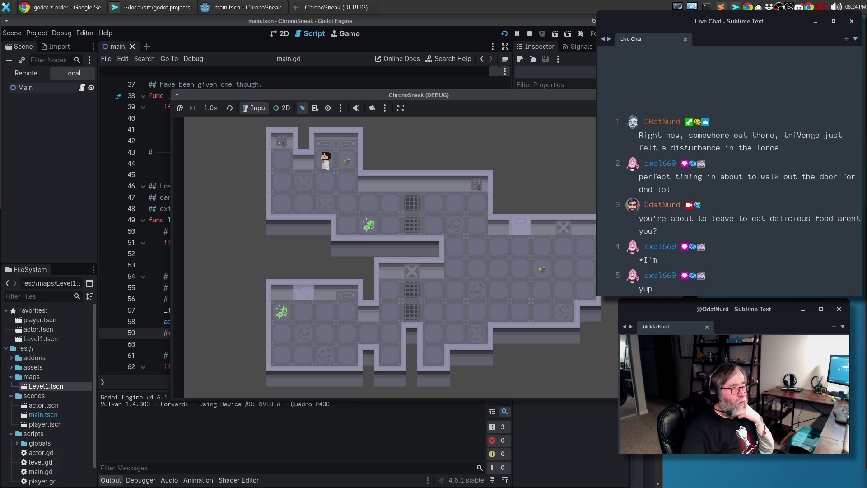
key("F8")
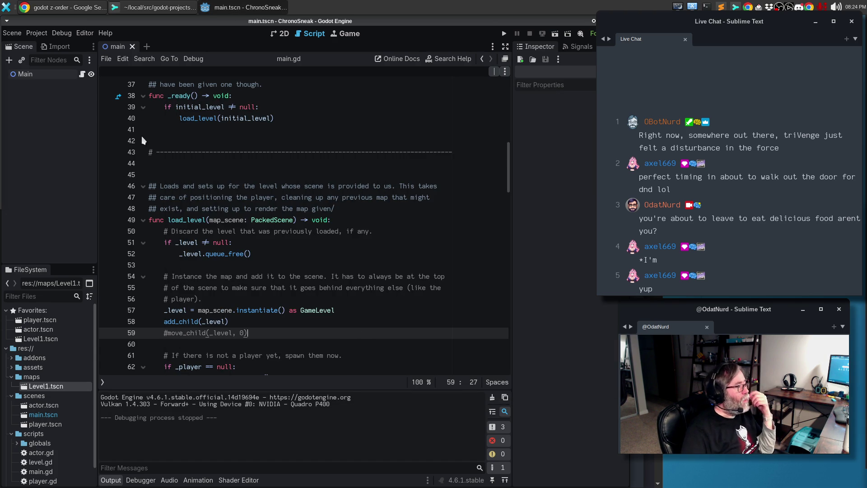
- Open player.tscn from Favorites, filter its Inspector by 'z' to check Z Index, then return to main.tscn
double_click(51, 319)
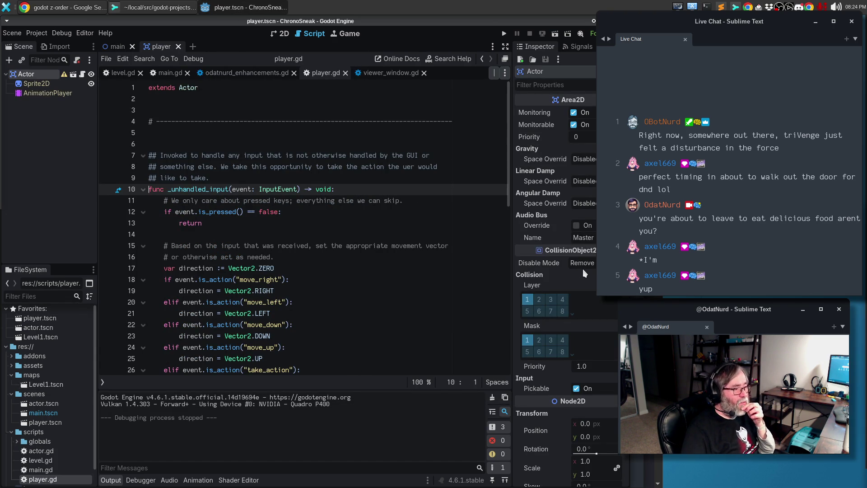
left_click(556, 86)
type("z")
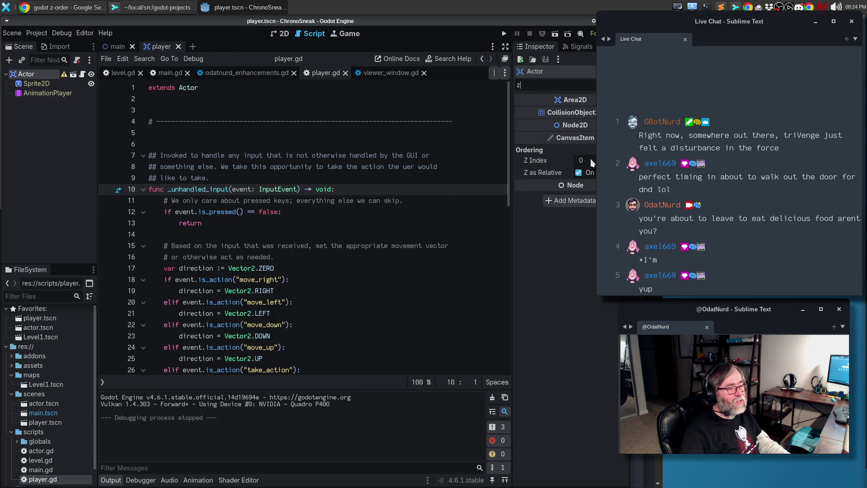
mouse_move(537, 173)
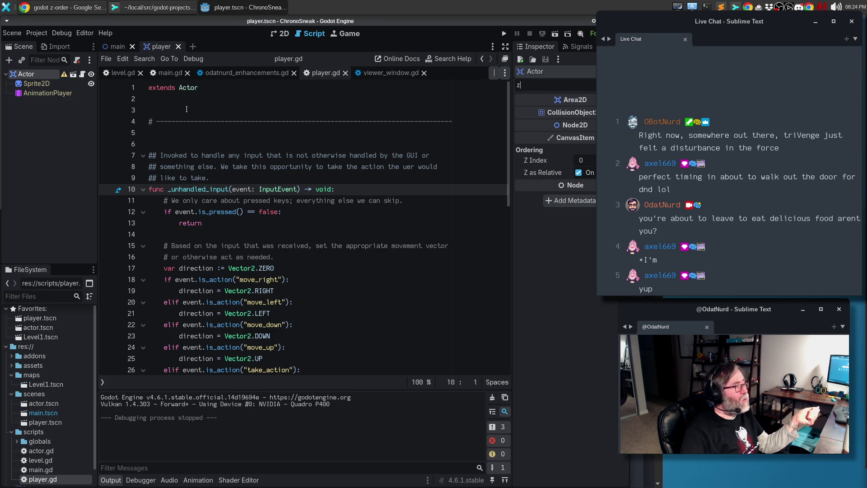
left_click(117, 47)
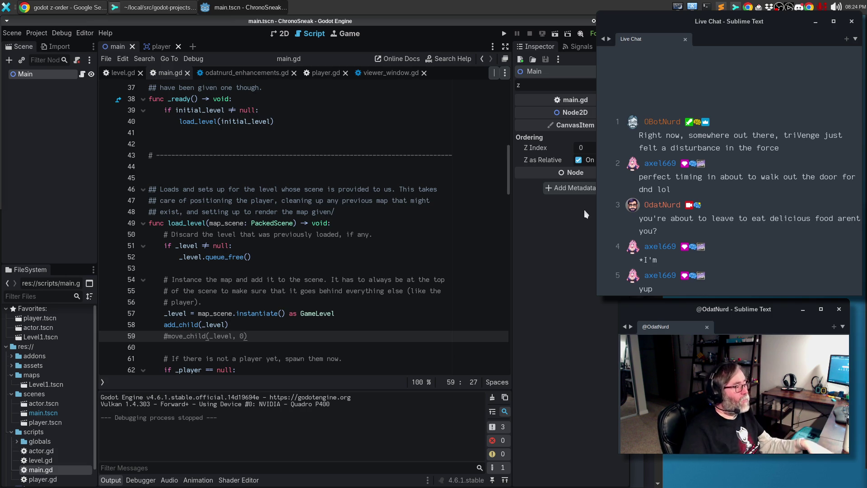
- Delete the commented-out move_child line and its leftover blank line from load_level
left_click(362, 188)
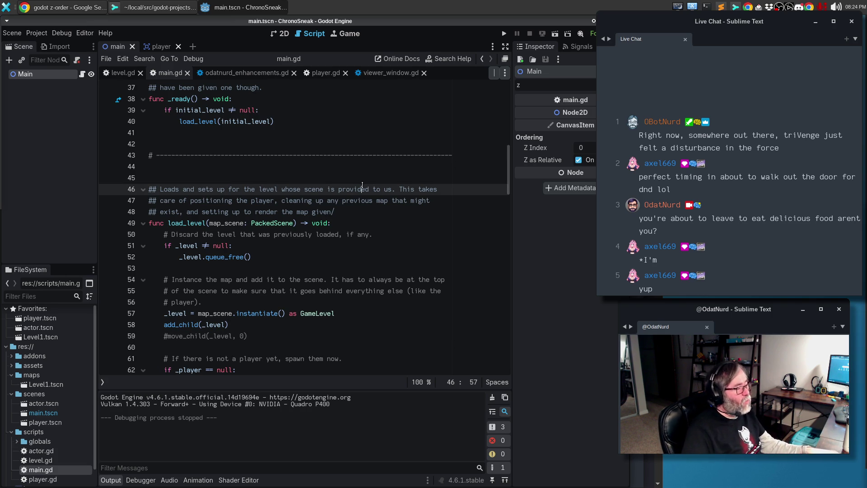
left_click(248, 326)
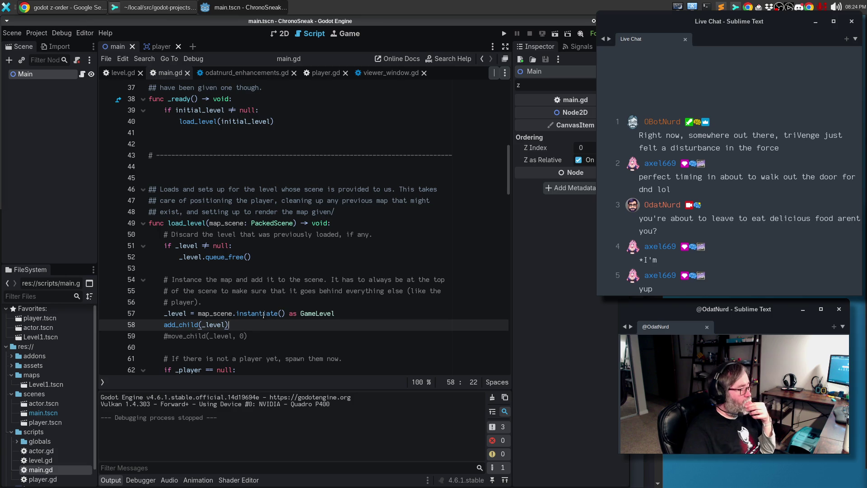
scroll(283, 291, "down", 2)
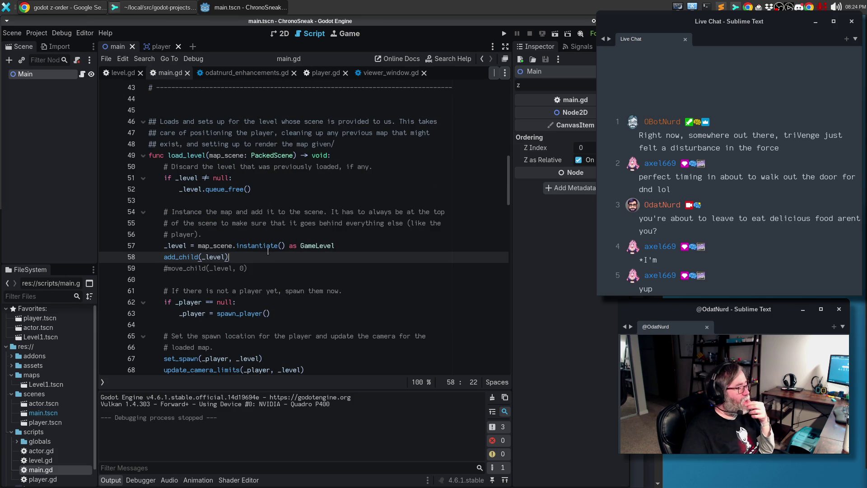
left_click_drag(258, 268, 112, 272)
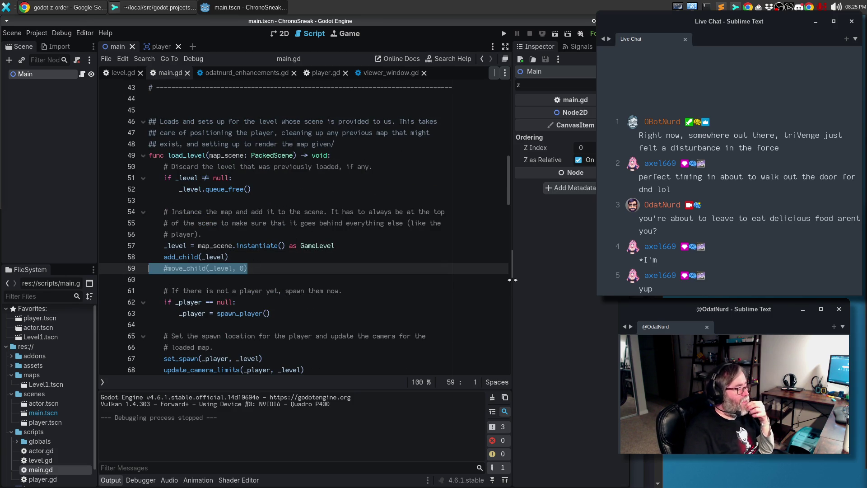
key("Delete")
key("BackSpace")
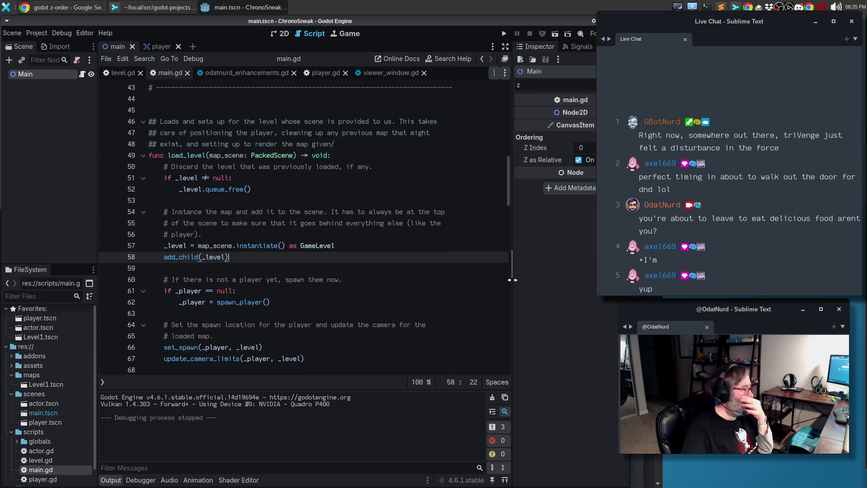
- Move the player spawn block above the level instancing in load_level
left_click_drag(285, 301, 115, 280)
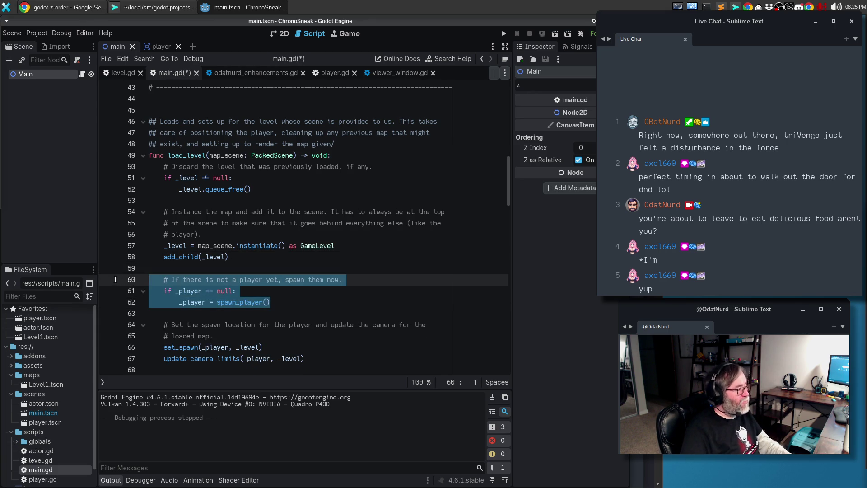
key("ctrl+x")
left_click(201, 211)
left_click(201, 199)
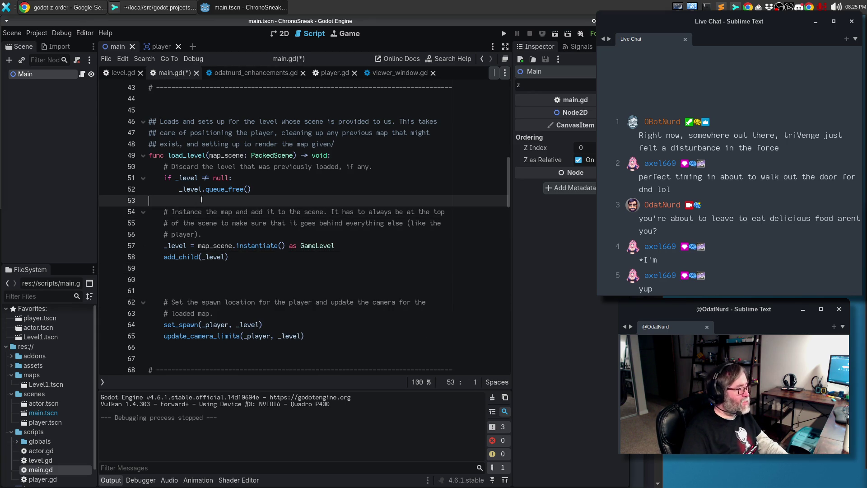
key("Return")
key("ctrl+v")
key("Return")
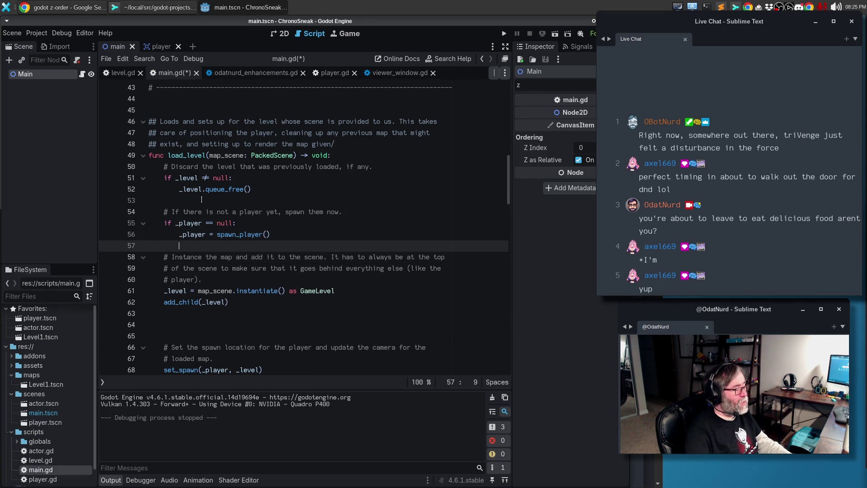
- Save main.gd and run the game to test the reordered load_level
double_click(240, 234)
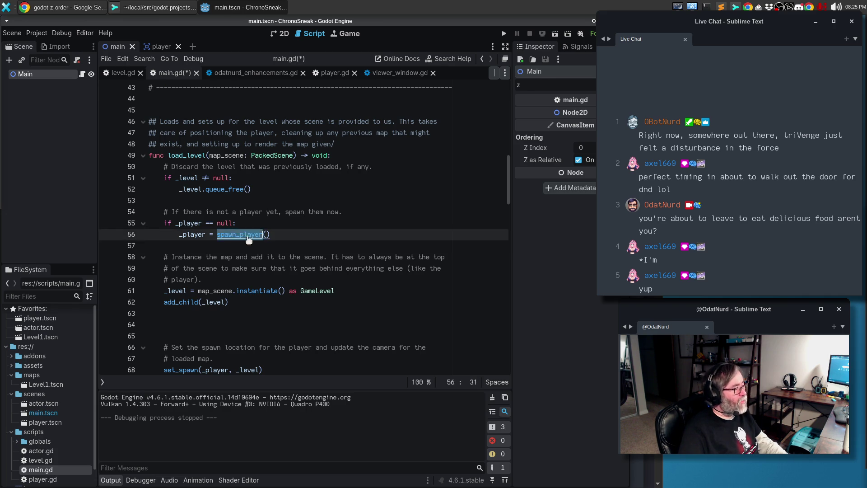
scroll(310, 229, "down", 3)
scroll(339, 233, "down", 4)
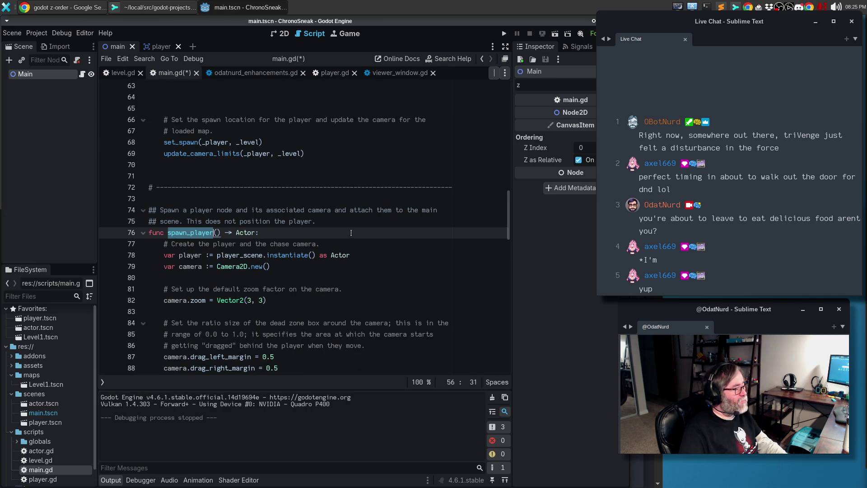
scroll(350, 232, "down", 5)
scroll(347, 238, "up", 6)
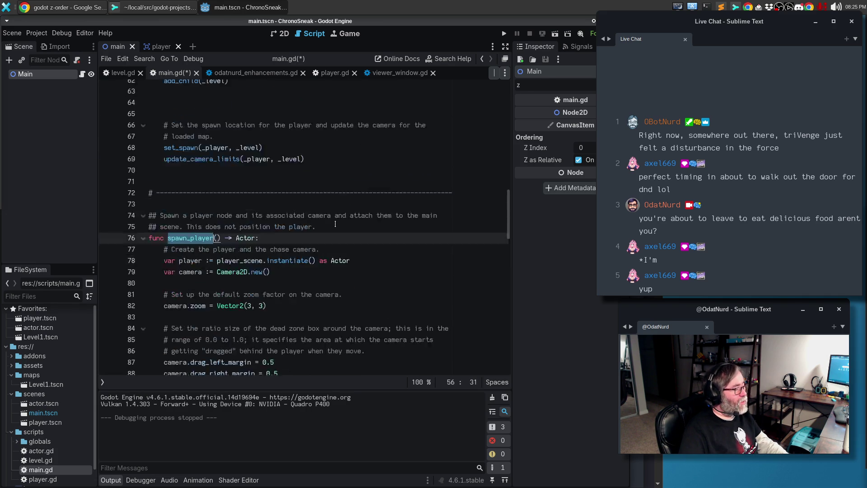
left_click(304, 199)
key("ctrl+s")
key("F5")
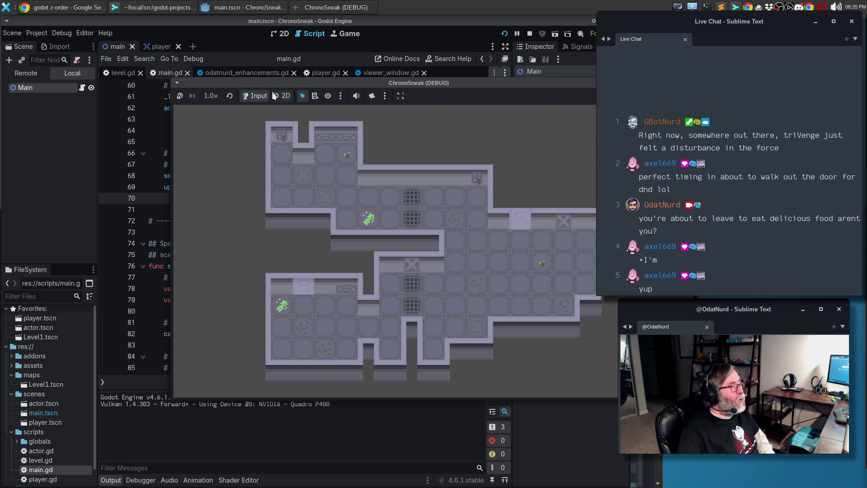
- Check the Remote scene tree shows Actor and Level1 under Main, then stop the game
left_click_drag(280, 88, 450, 100)
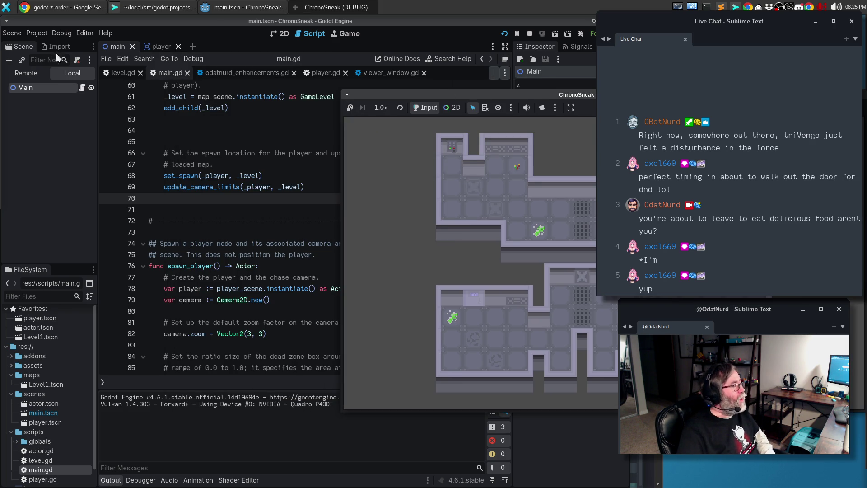
left_click(20, 70)
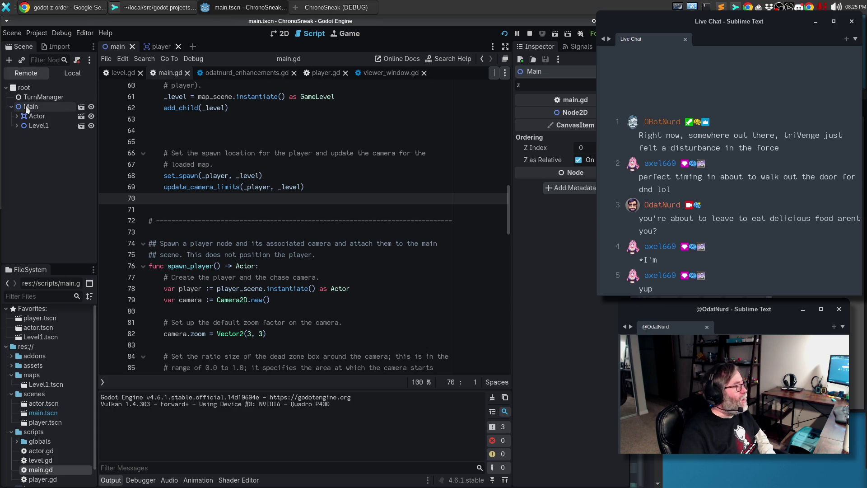
left_click(11, 107)
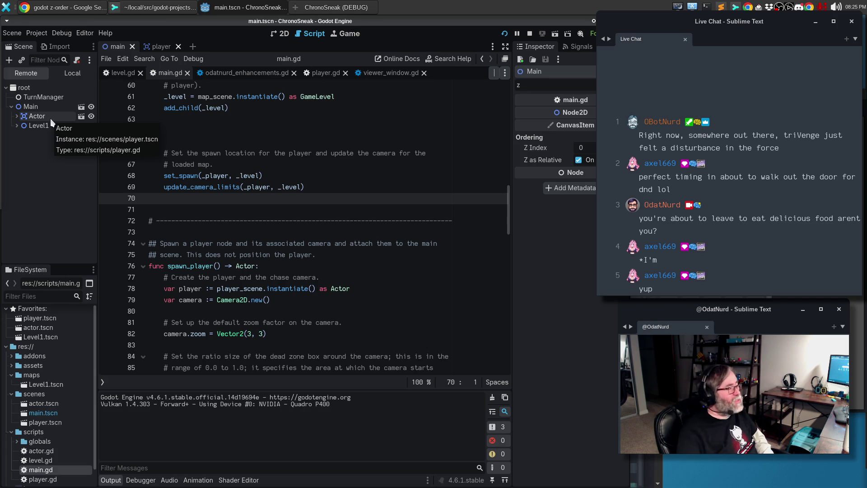
left_click(336, 7)
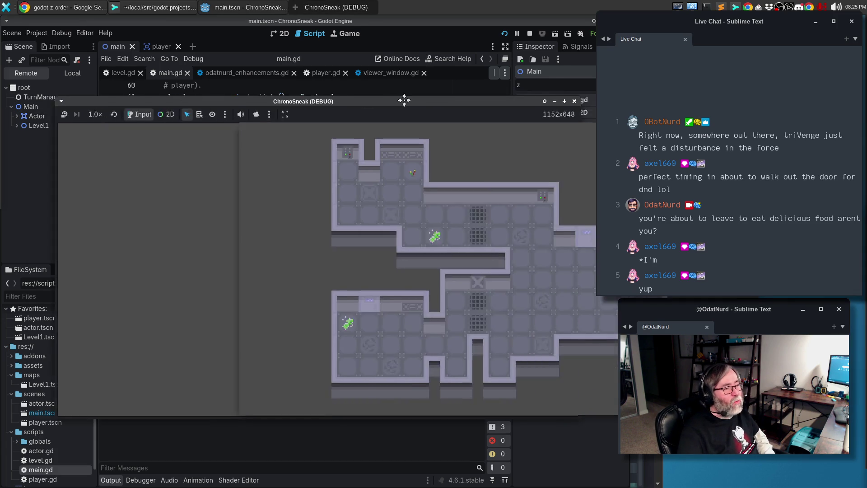
key("F8")
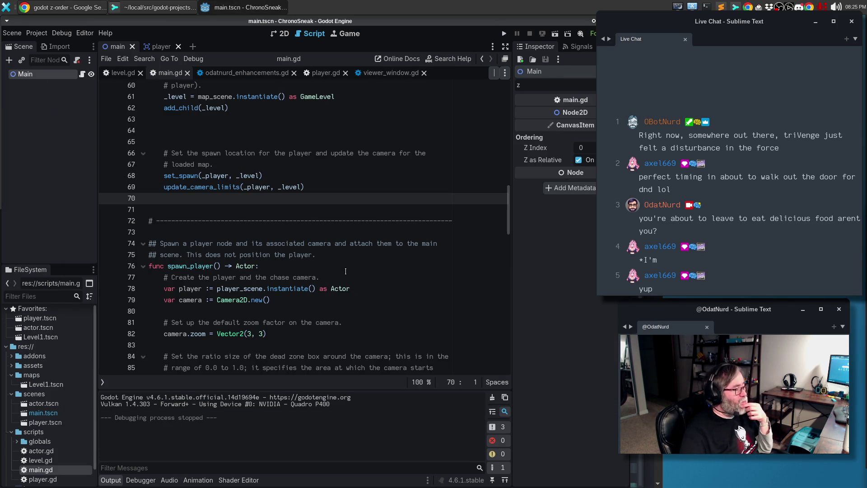
left_click(366, 288)
scroll(363, 292, "down", 4)
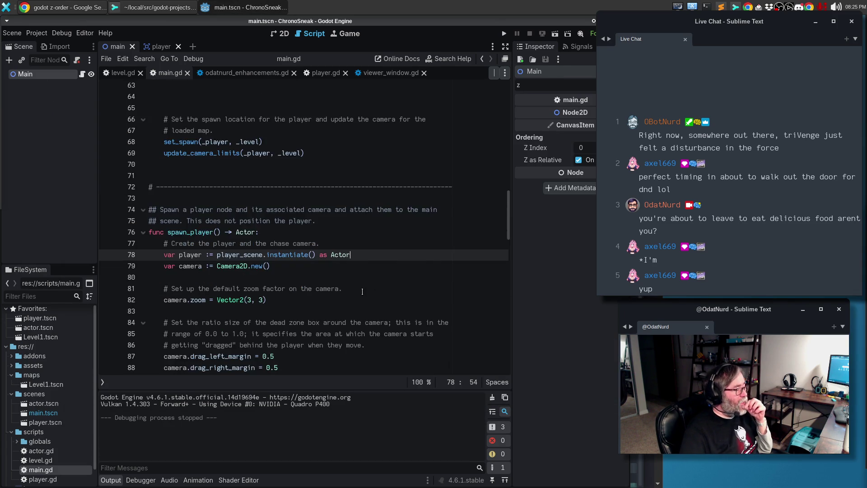
- Add a three-line comment in spawn_player explaining the player must always be at z-level 1
scroll(362, 292, "up", 2)
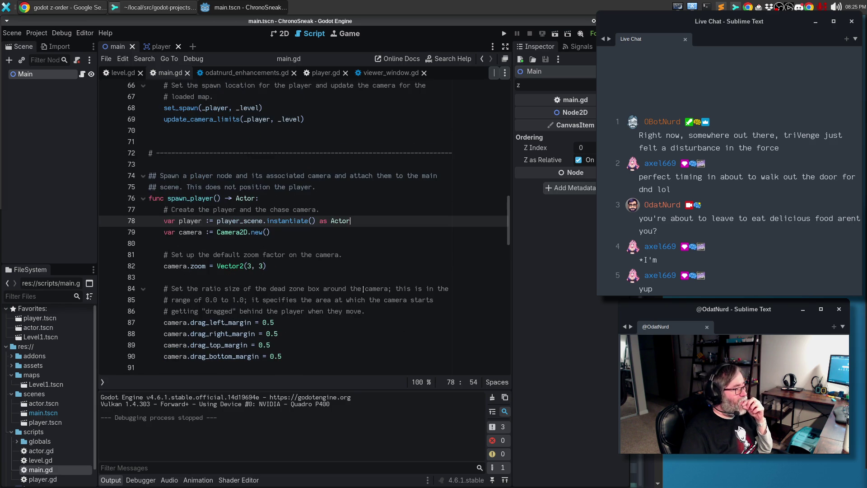
left_click(277, 248)
key("Return")
type("THe p")
key("BackSpace")
type("he player must ")
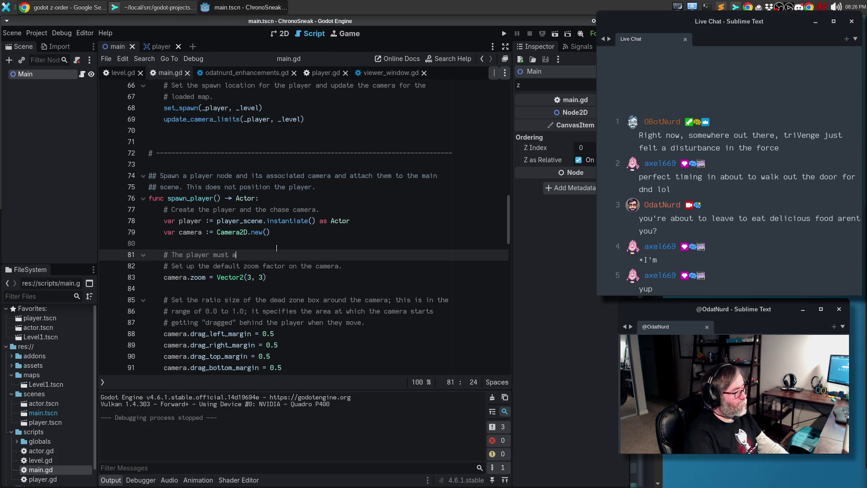
type("always be at z")
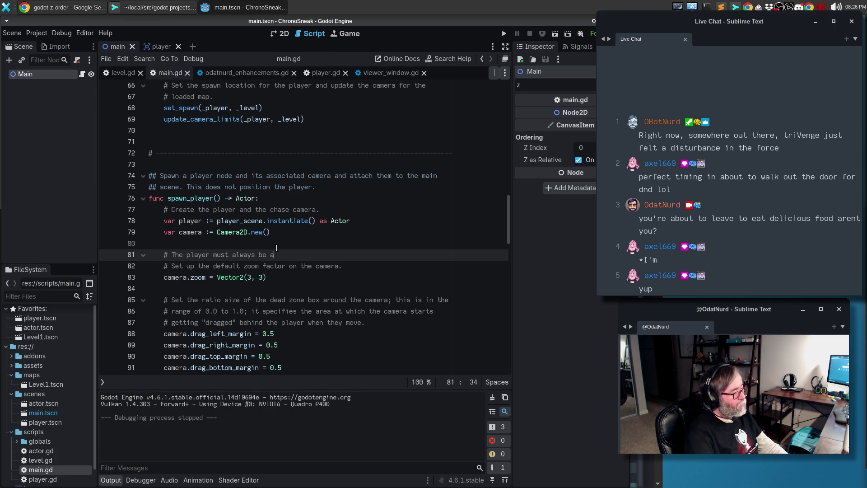
type("-level 1 to ens")
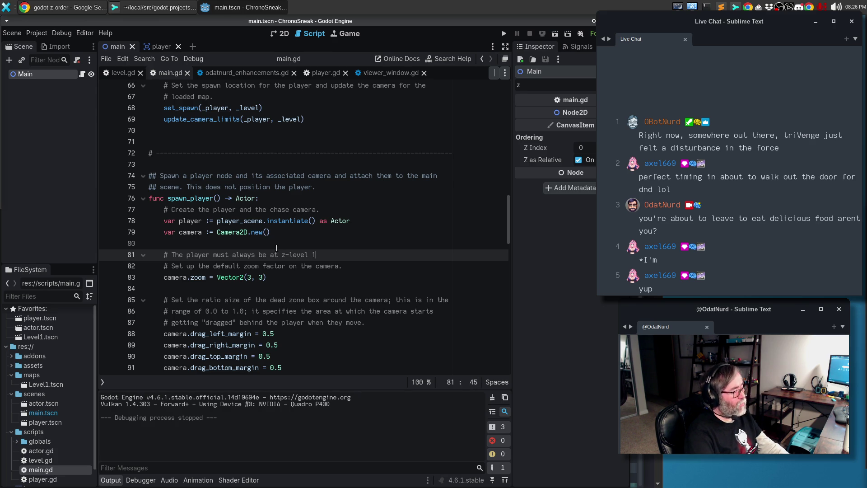
type("ure that things rendwer")
key("Return")
type("# correctly")
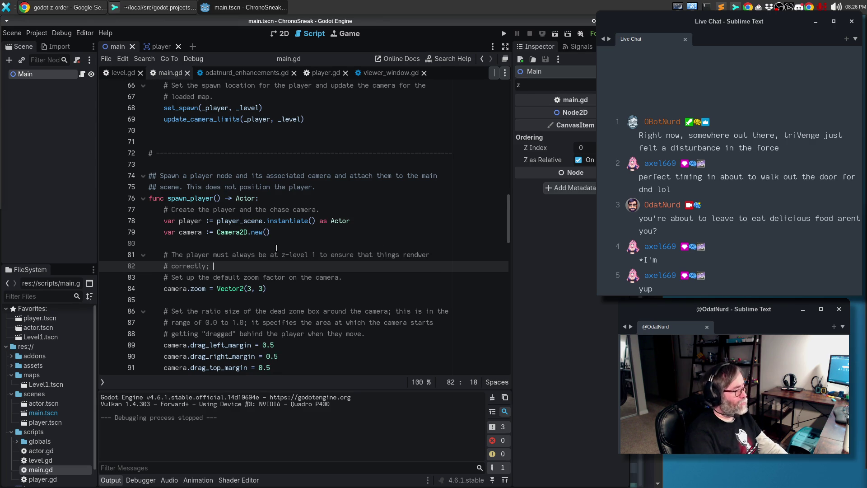
type("the maps ensure that")
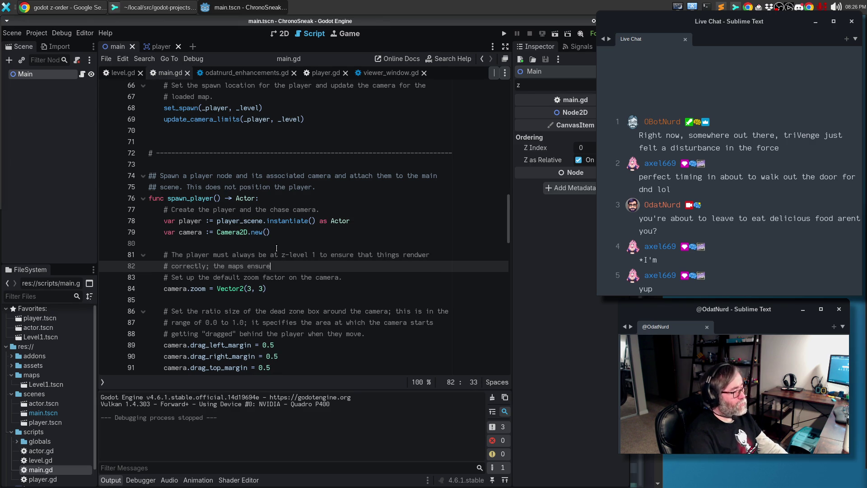
type("no map layer are l")
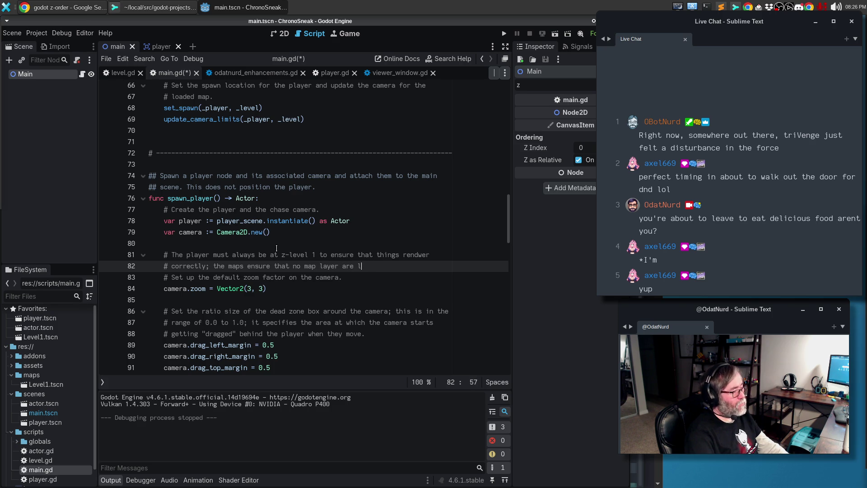
type("0kle")
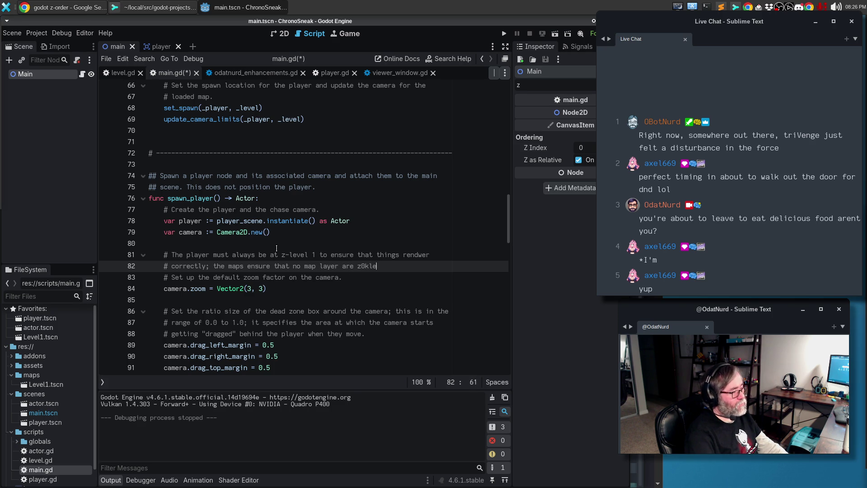
type("-level one")
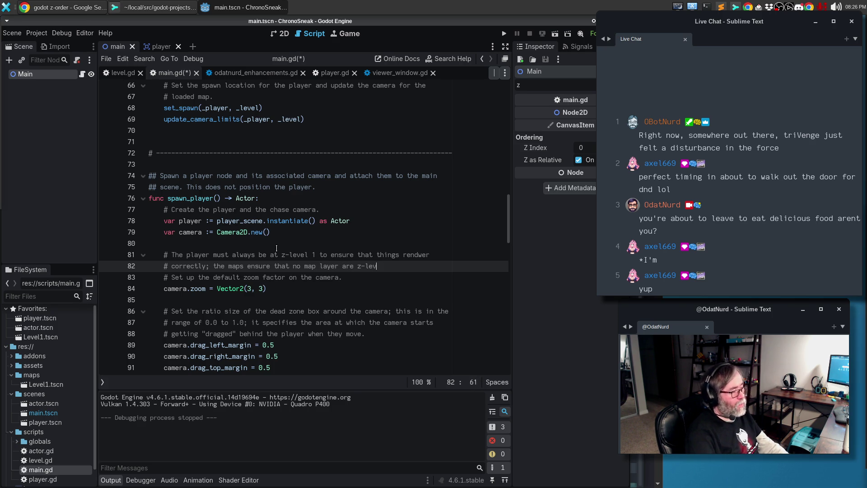
type("so thi")
key("Return")
type("# ensuresd we")
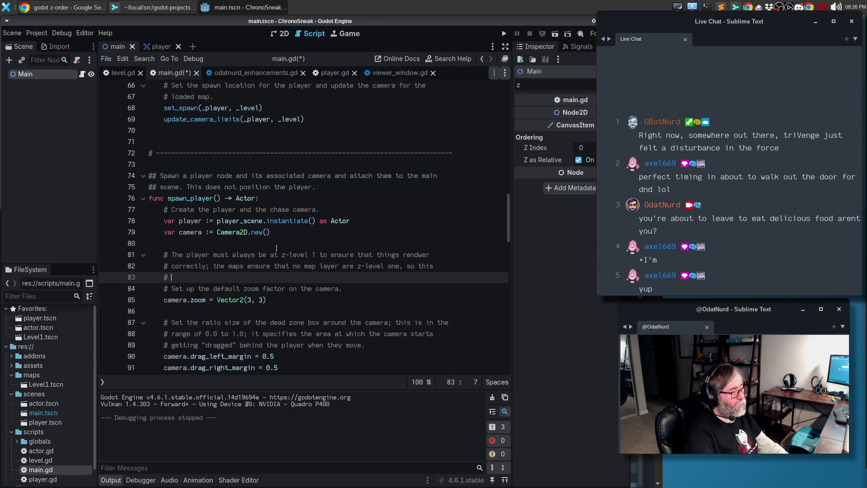
key("BackSpace")
key("BackSpace")
key("BackSpace")
type("we have full control over ")
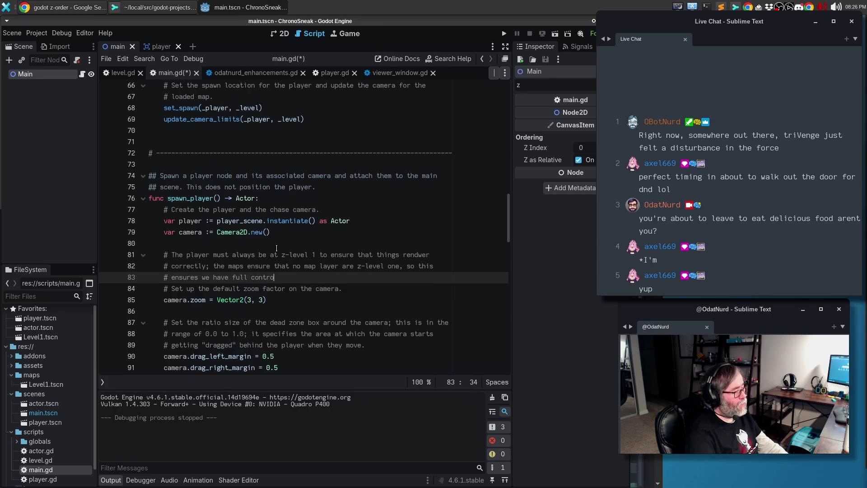
type("the display")
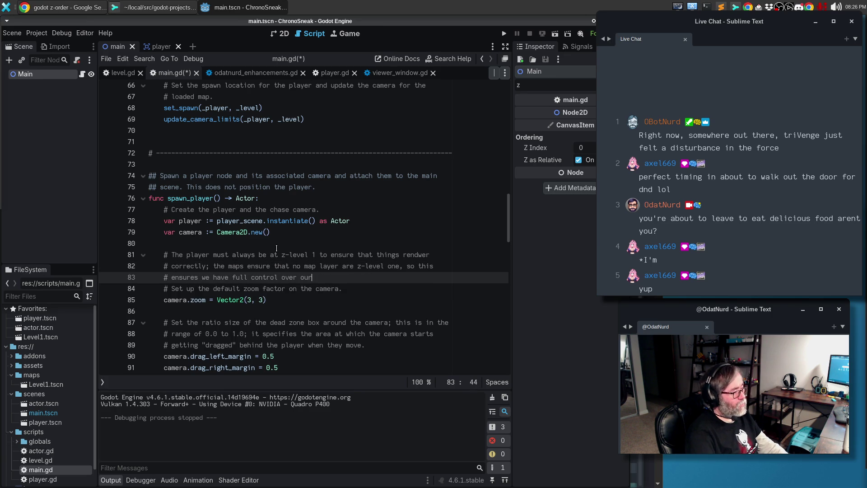
key("Return")
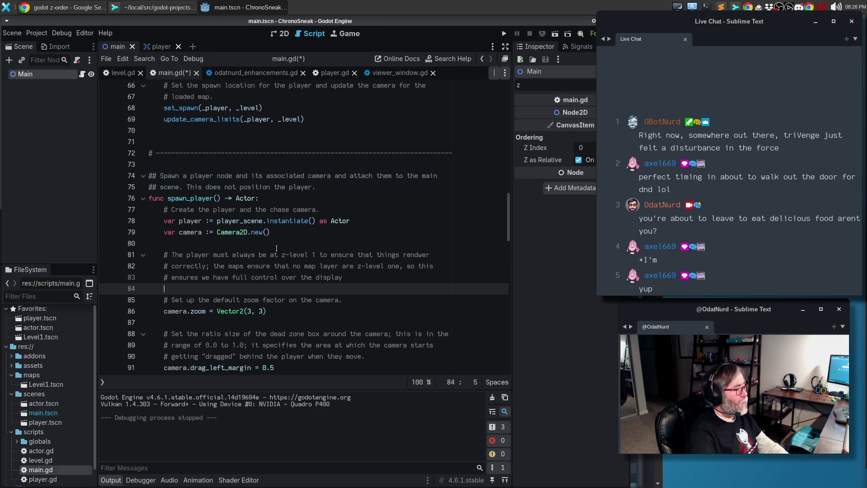
- Add player.z_index = 1 to spawn_player, save main.gd, and run the game
type("player.z_")
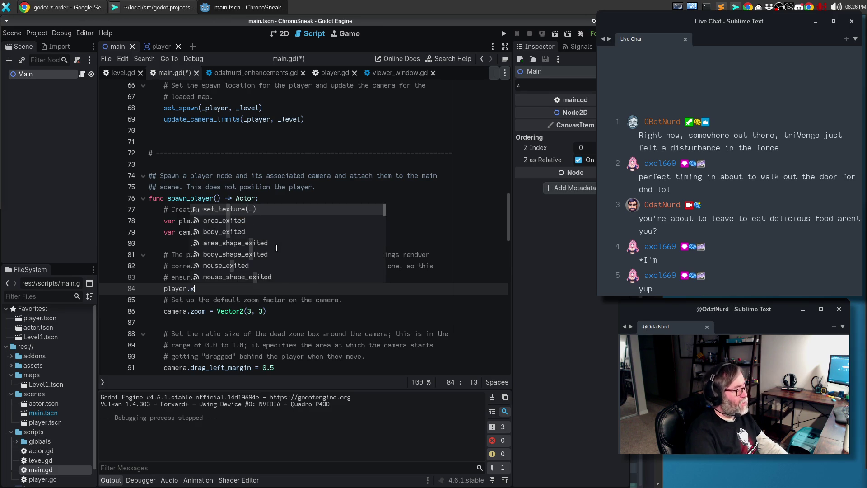
key("Down")
key("Return")
type("= 1")
key("Return")
key("ctrl+s")
key("F5")
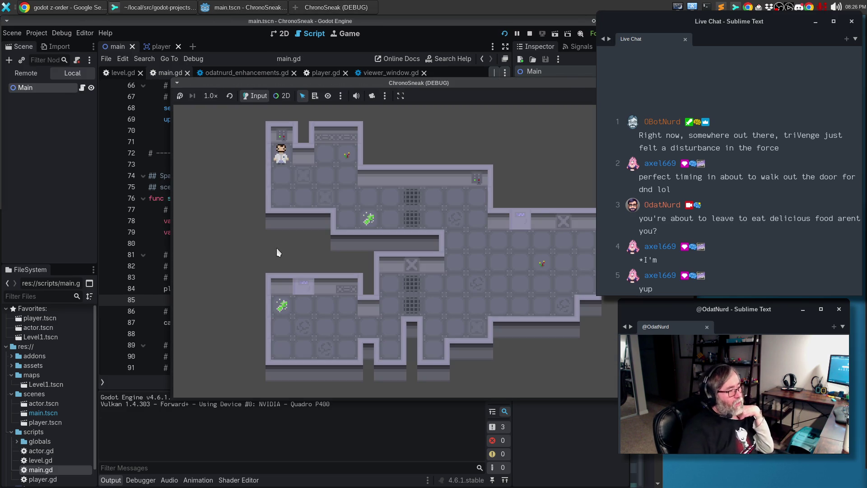
- Walk the player right, stop the game, and scroll main.gd back to load_level
key("Right")
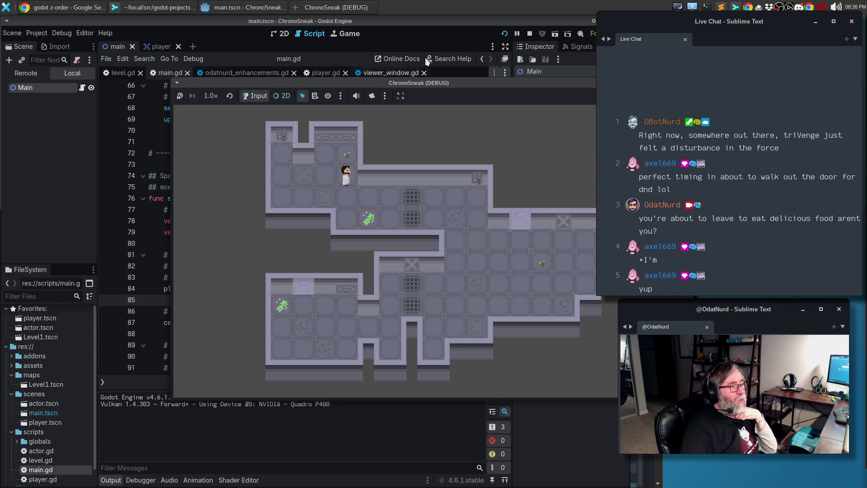
key("F8")
left_click(289, 273)
scroll(316, 257, "up", 13)
scroll(316, 252, "up", 5)
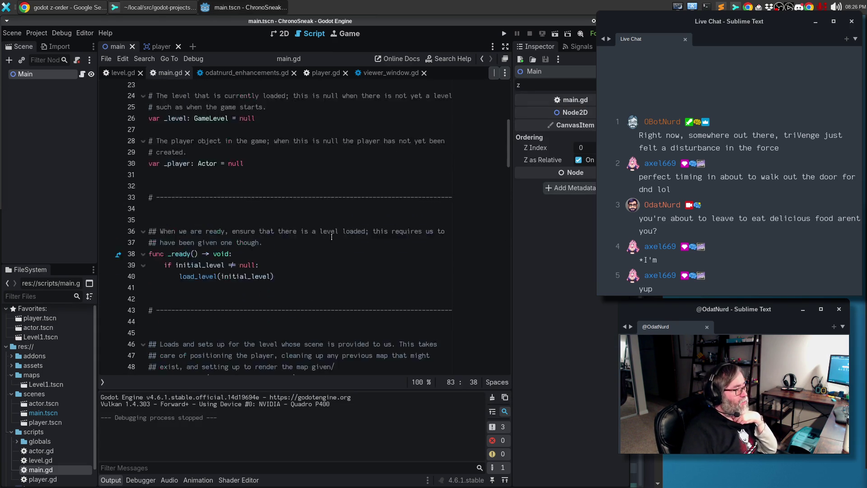
scroll(253, 262, "down", 3)
scroll(253, 262, "down", 8)
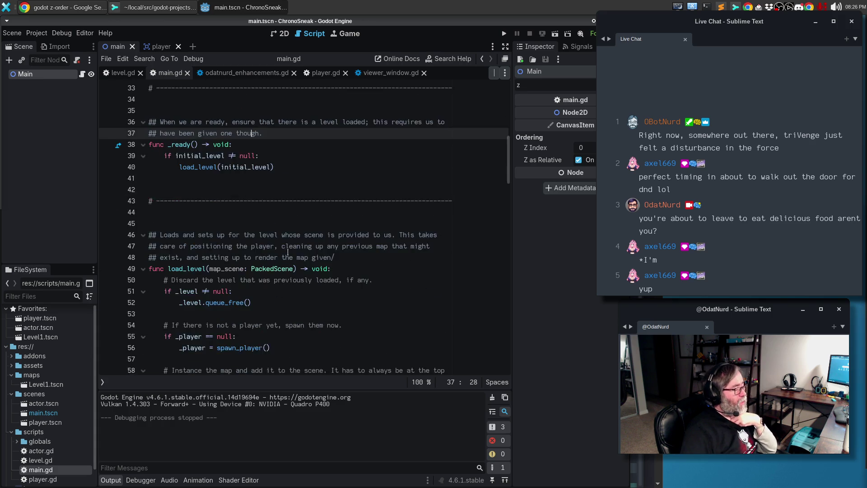
- Delete the surplus blank lines 65 and 64 in load_level
left_click(297, 151)
left_click(292, 163)
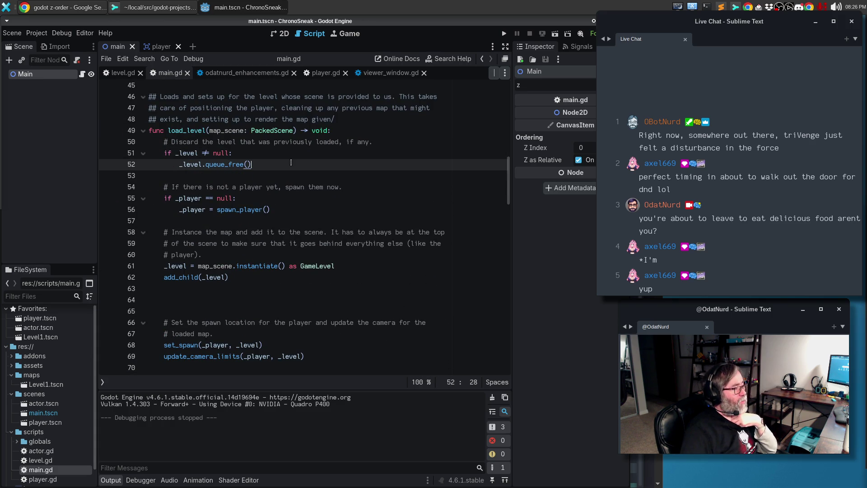
left_click(291, 210)
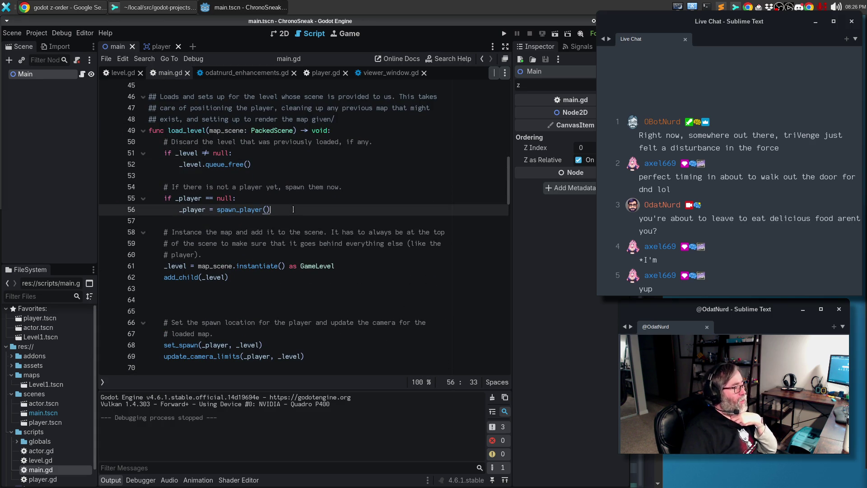
left_click(237, 309)
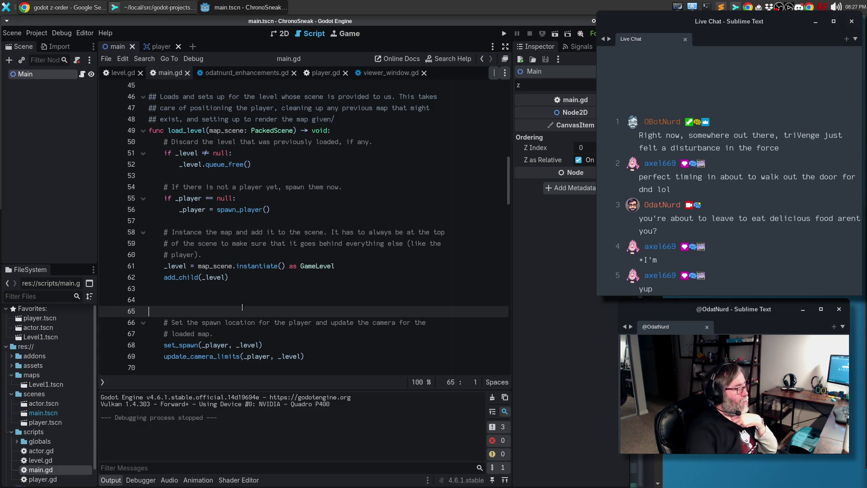
key("BackSpace")
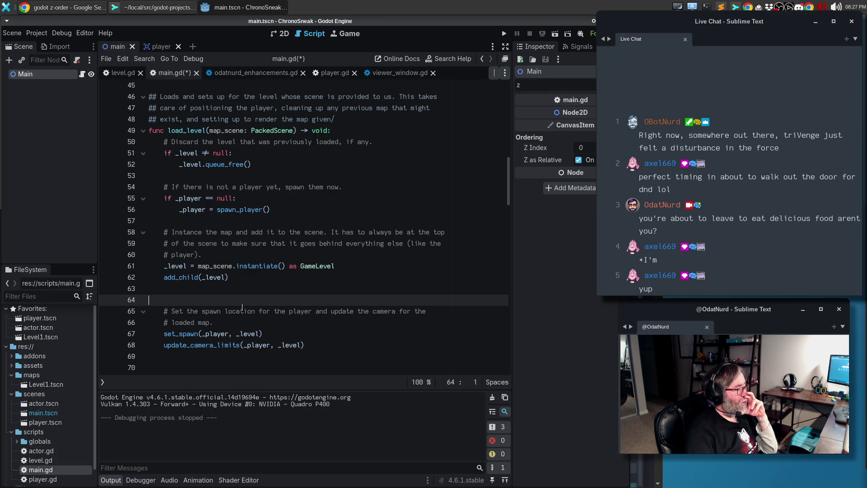
key("BackSpace")
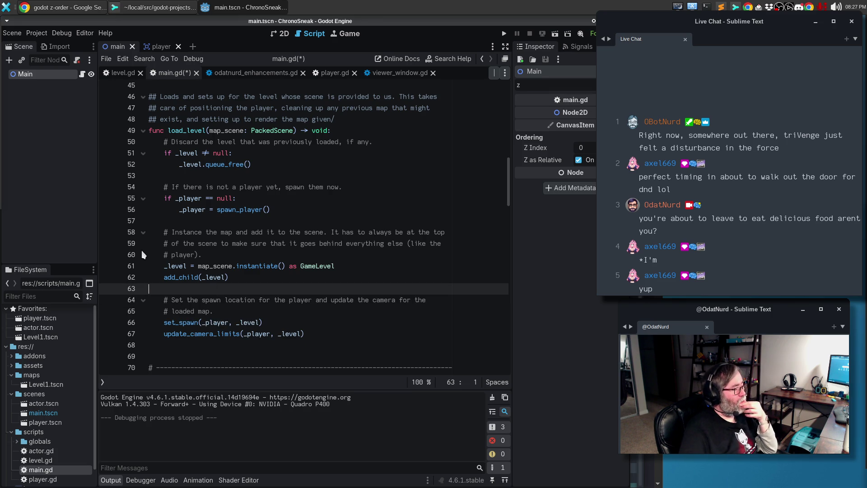
mouse_move(179, 266)
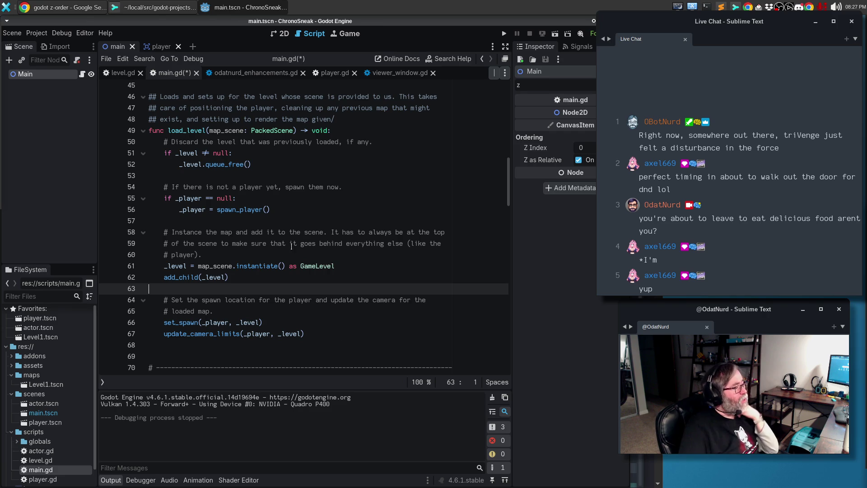
left_click_drag(300, 208, 113, 185)
key("ctrl+c")
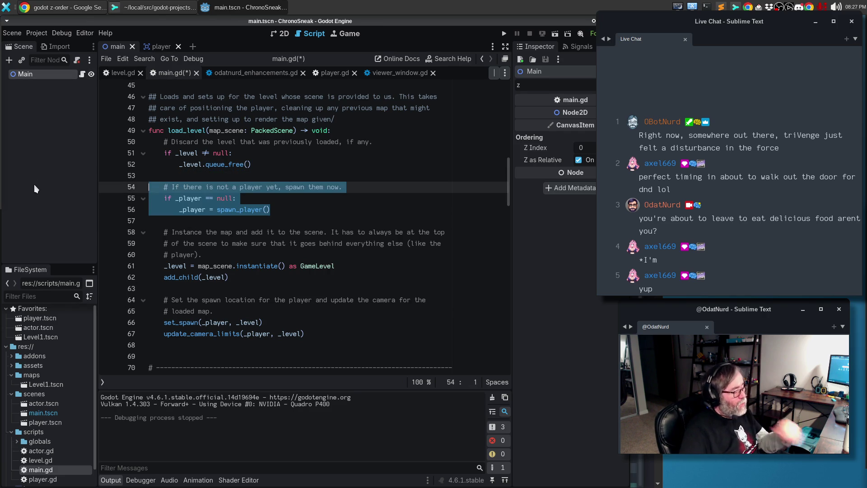
key("BackSpace")
key("BackSpace")
key("BackSpace")
key("Down")
key("Down")
key("Down")
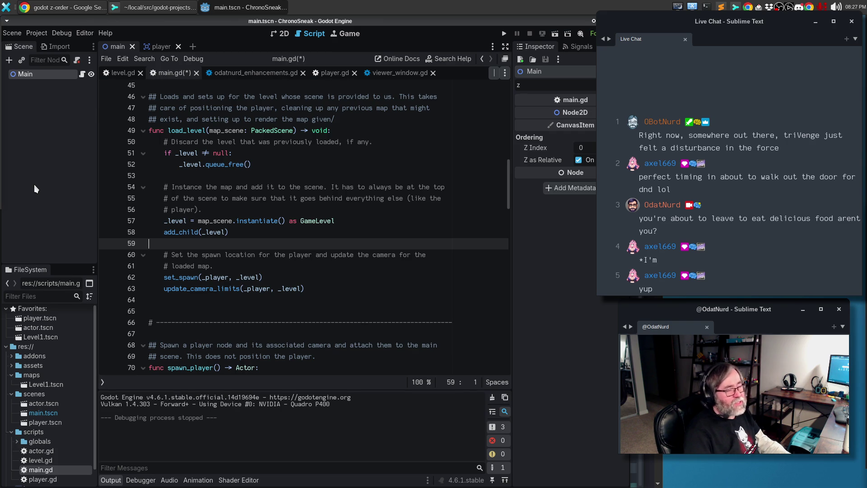
key("ctrl+z")
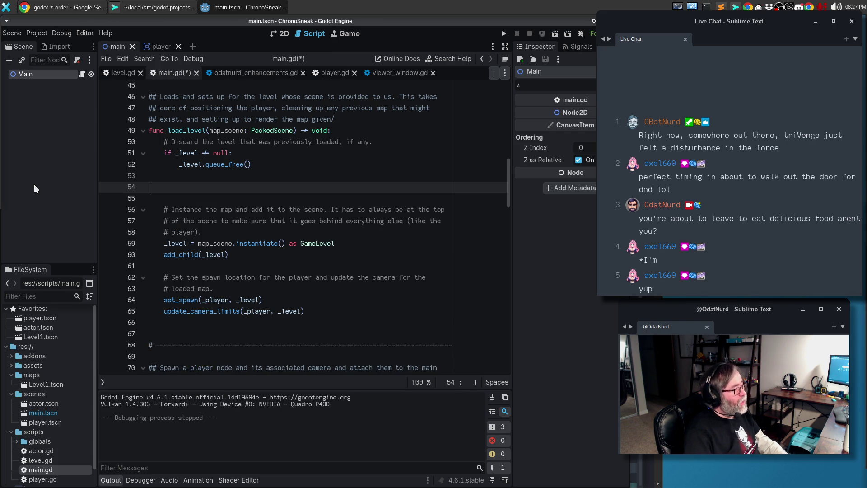
key("ctrl+z")
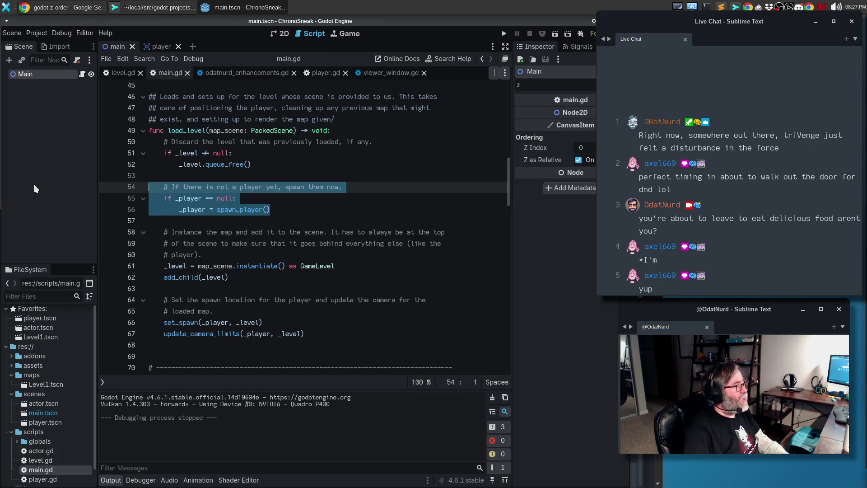
key("F5")
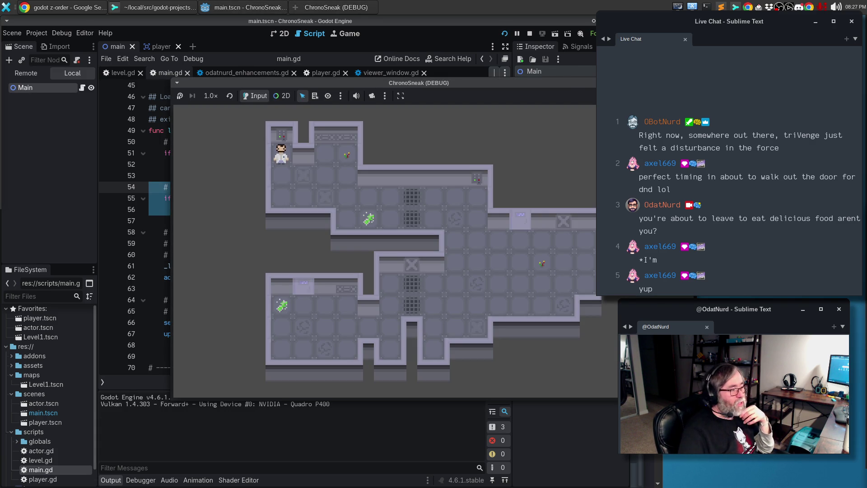
key("F8")
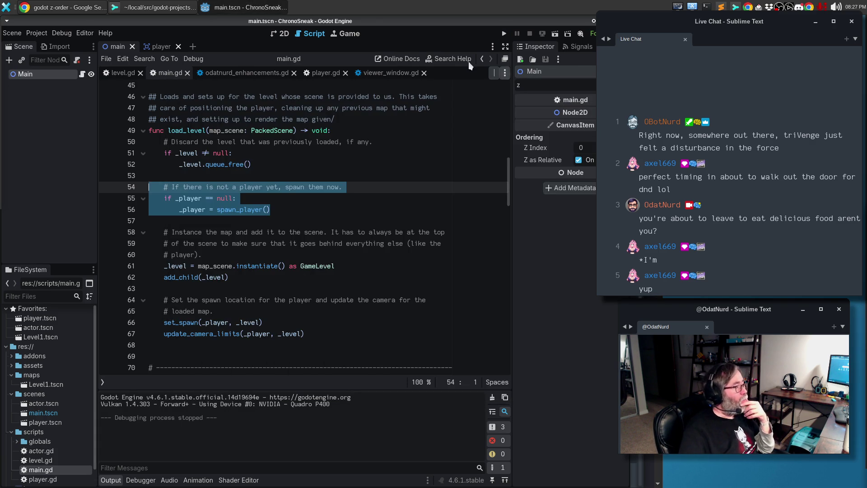
mouse_move(140, 50)
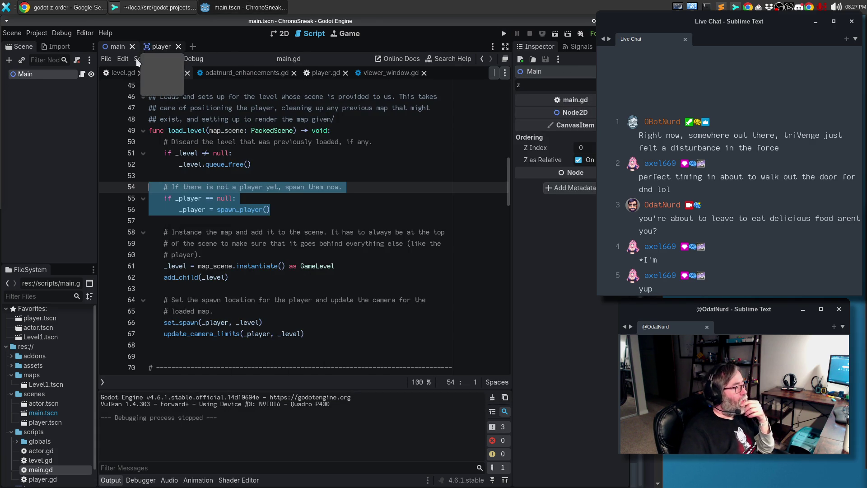
- Open Level1.tscn in 2D and set its TileMapLayer's Z Index to 1
double_click(45, 336)
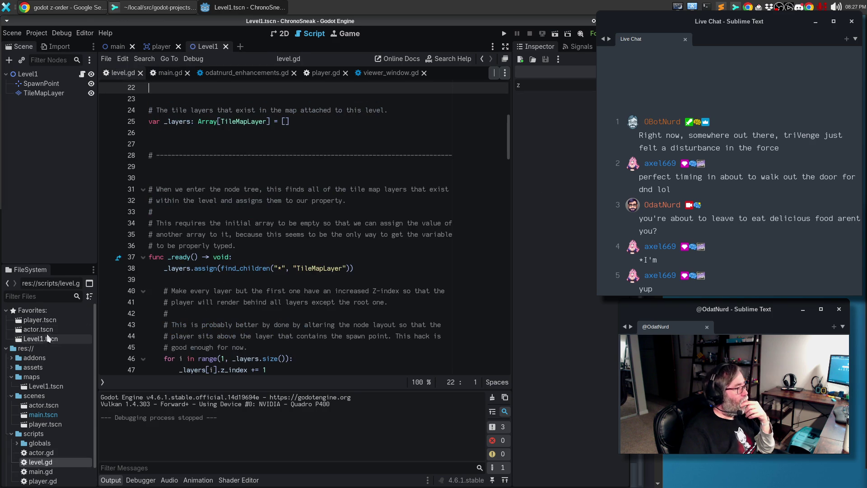
left_click(280, 35)
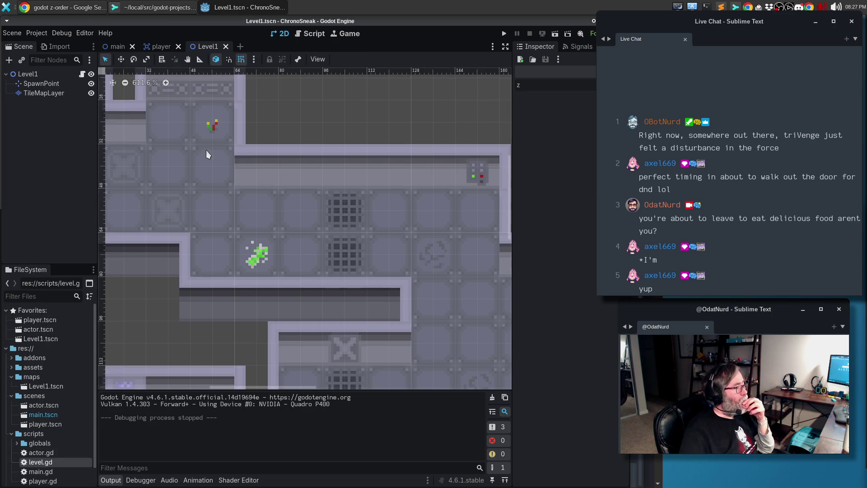
scroll(228, 156, "down", 5)
left_click(209, 161)
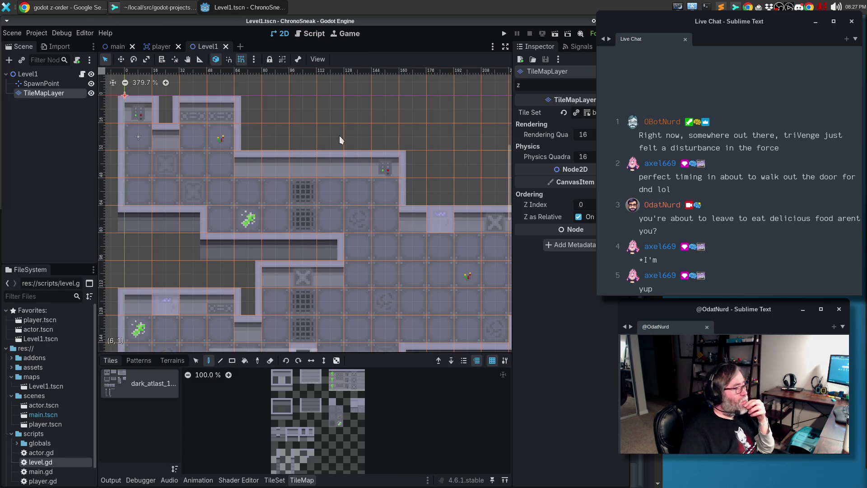
left_click(580, 204)
type("1")
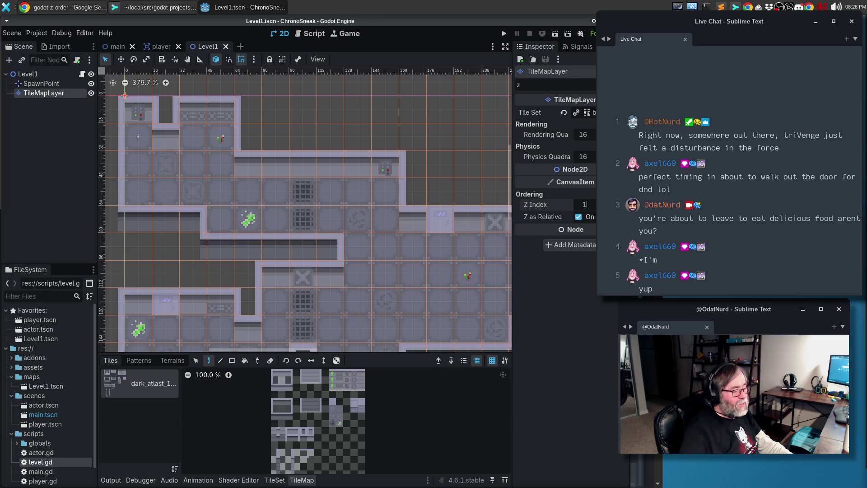
key("Return")
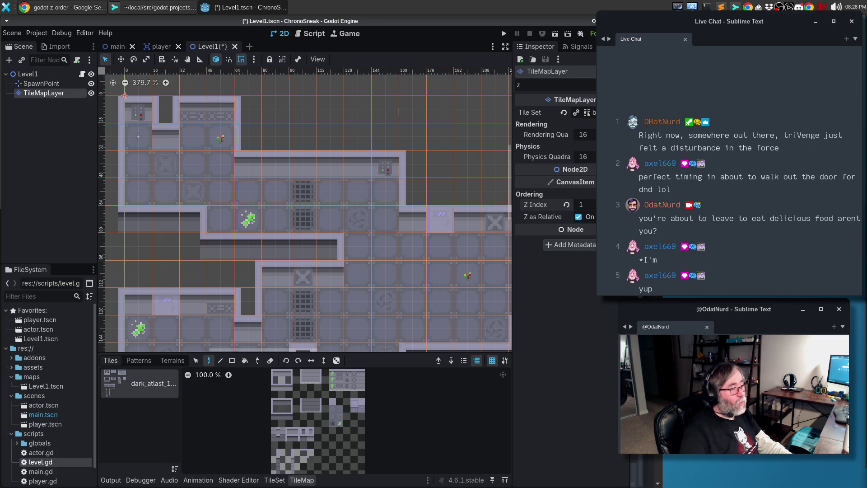
- Save the scene, test-run the game, and stop it
key("F5")
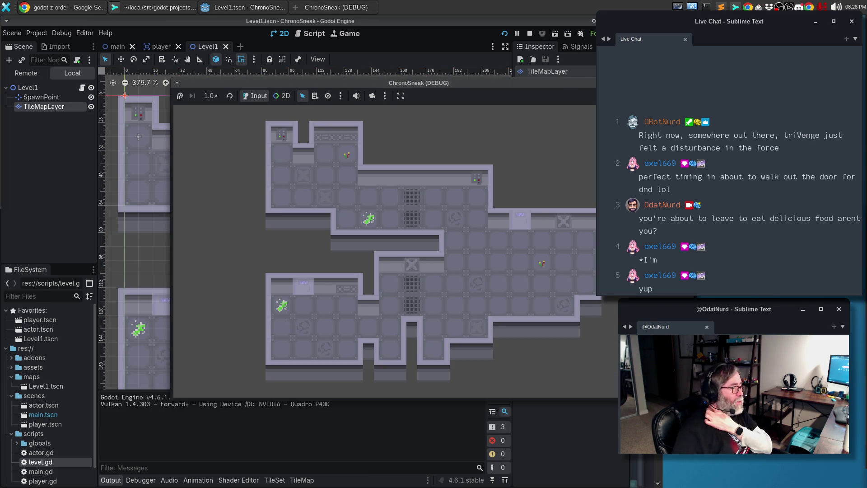
key("F8")
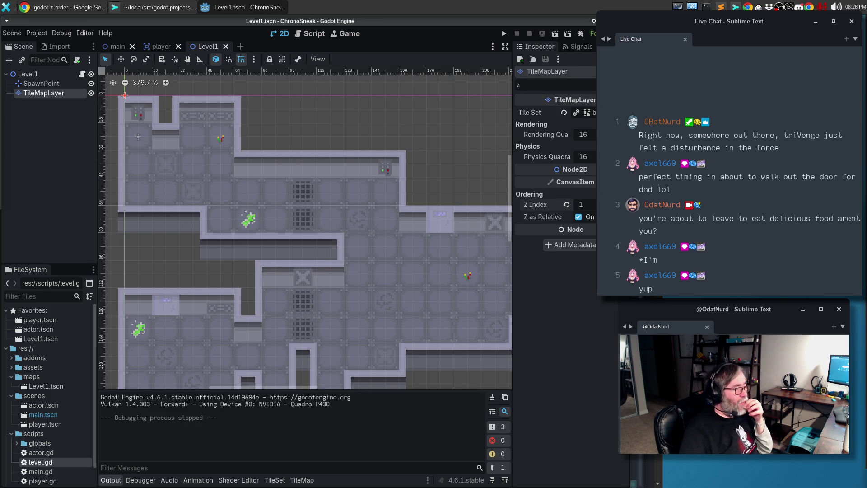
left_click(160, 48)
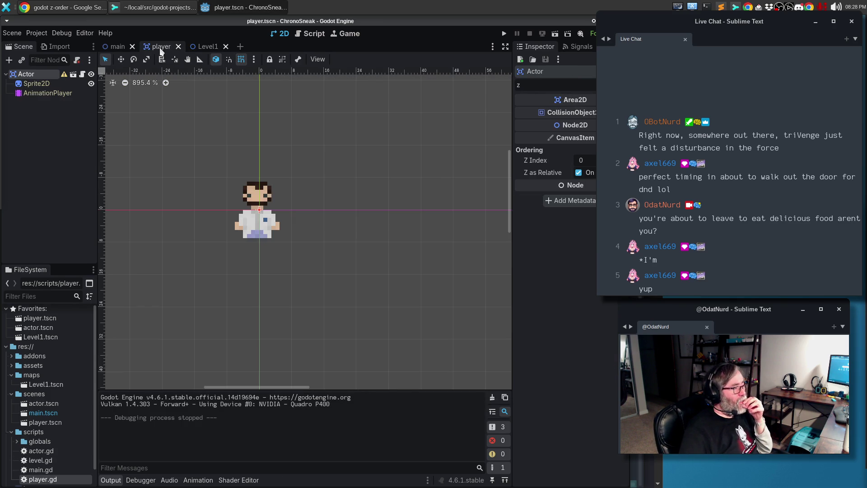
- In main.gd's load_level, wrap the player spawn in an 'if _player == null:' check and save
left_click(212, 47)
left_click(118, 47)
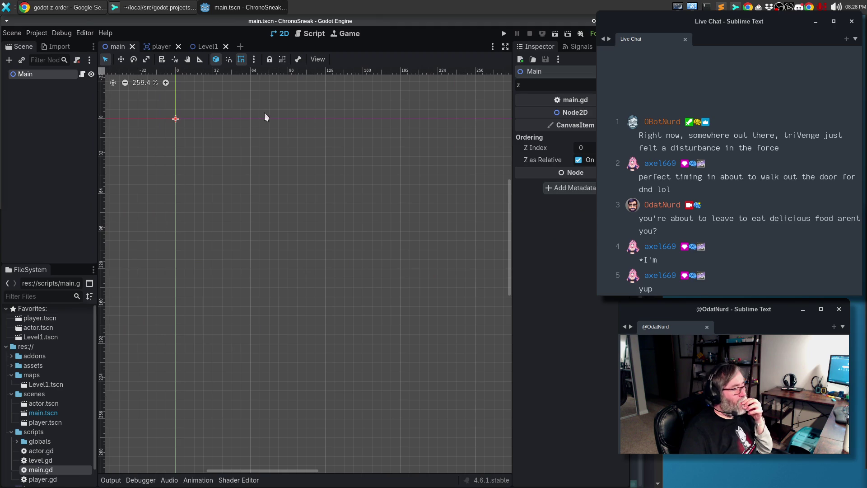
left_click(310, 36)
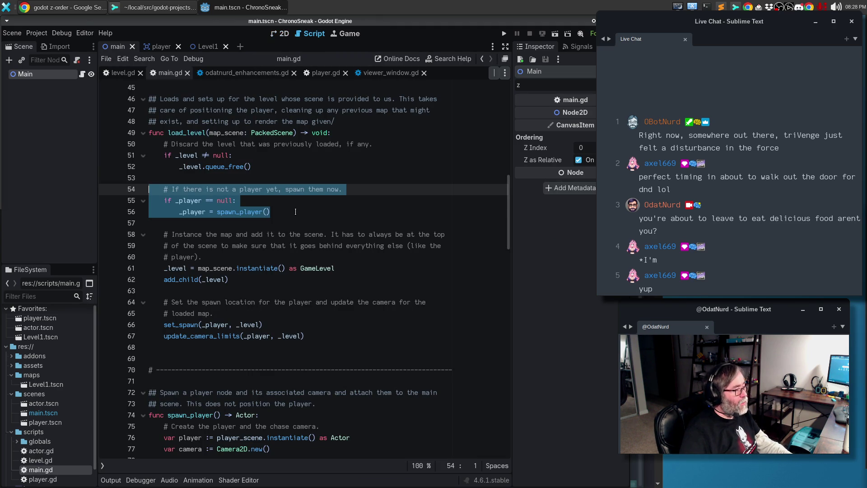
key("BackSpace")
key("BackSpace")
key("Delete")
key("Up")
key("Down")
key("Down")
key("Down")
key("Down")
key("Return")
key("ctrl+v")
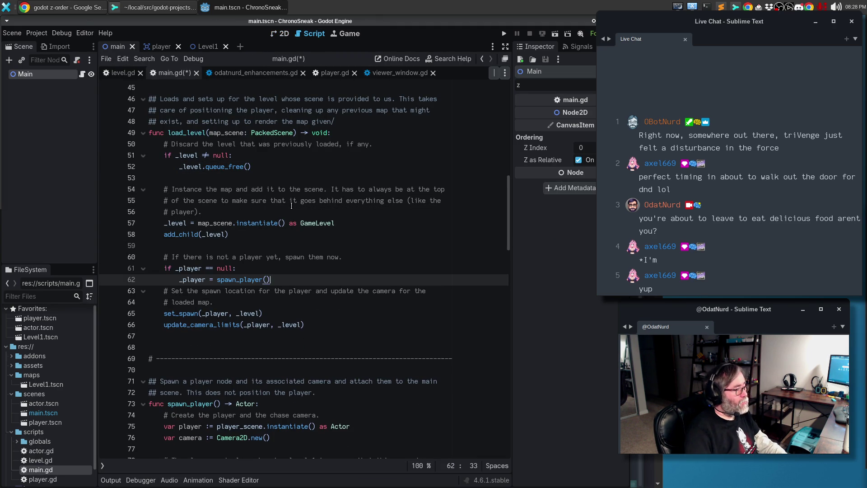
key("Return")
key("Up")
key("Up")
key("Up")
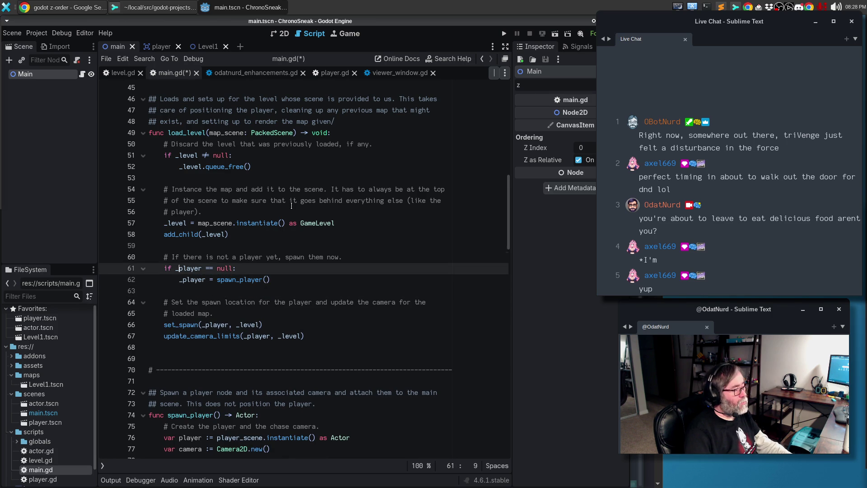
key("ctrl+s")
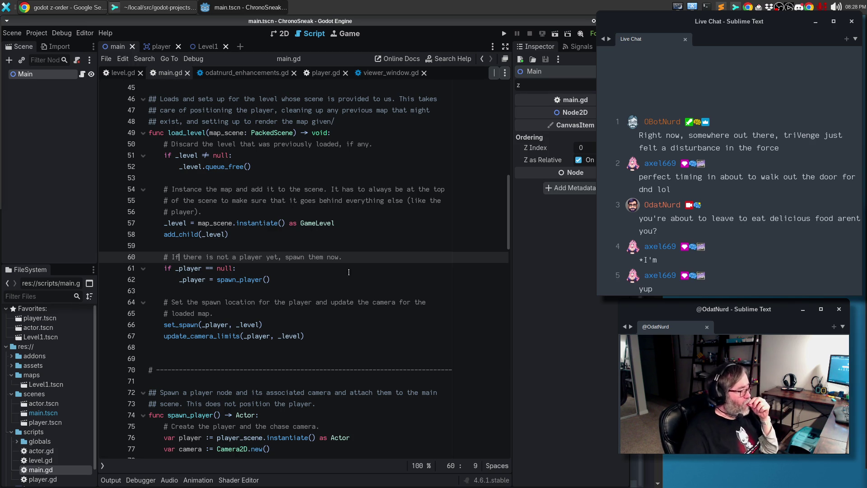
- Scroll through the rest of main.gd and open level.gd from FileSystem
scroll(308, 311, "down", 2)
scroll(311, 306, "down", 3)
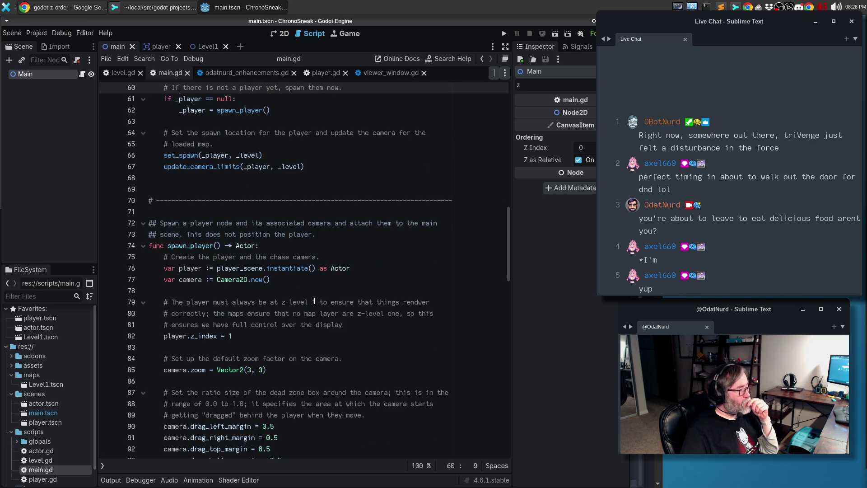
scroll(314, 301, "down", 8)
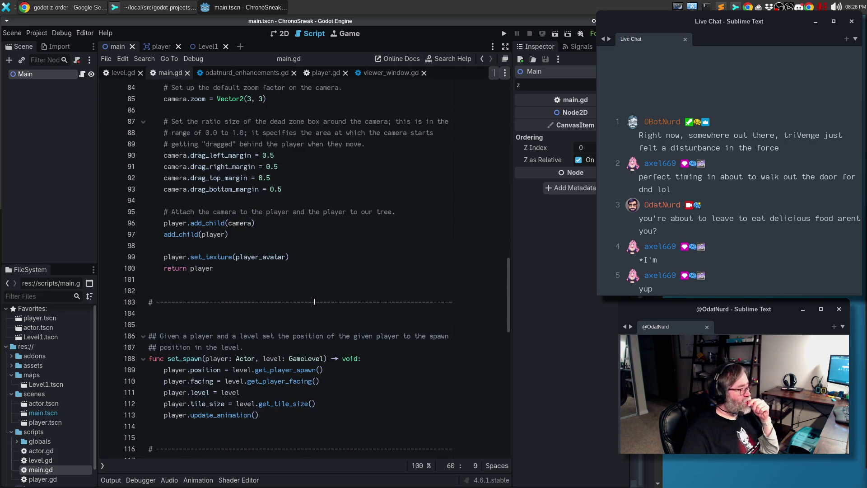
scroll(314, 301, "down", 3)
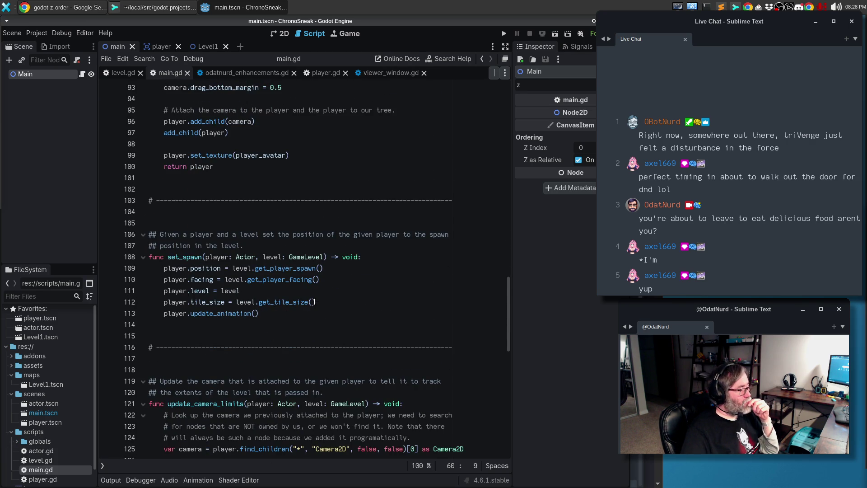
scroll(314, 301, "down", 4)
scroll(314, 301, "down", 3)
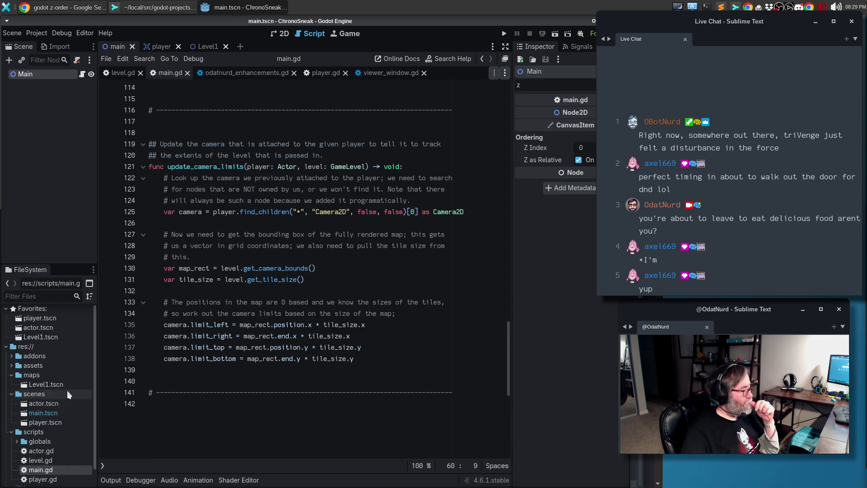
double_click(40, 460)
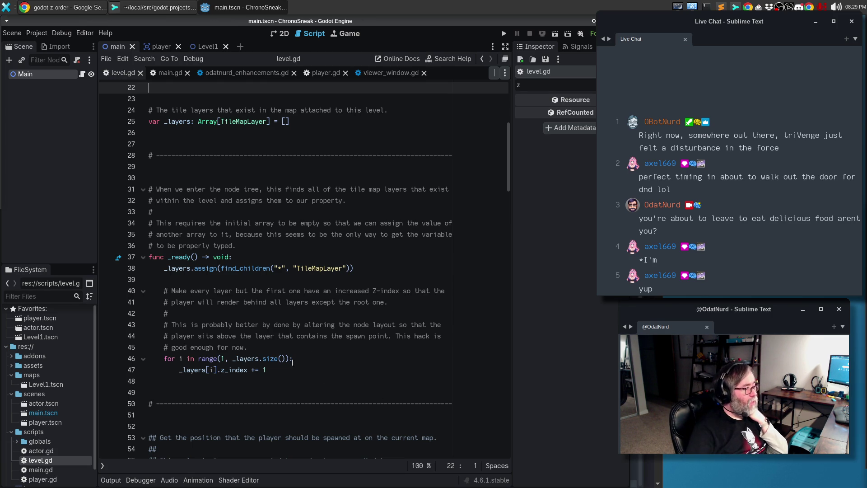
- Delete the z-index comment and loop on lines 40–47, plus the leftover blank line
mouse_move(283, 371)
left_mouse_down()
mouse_move(190, 335)
mouse_move(149, 303)
mouse_move(107, 295)
left_mouse_up()
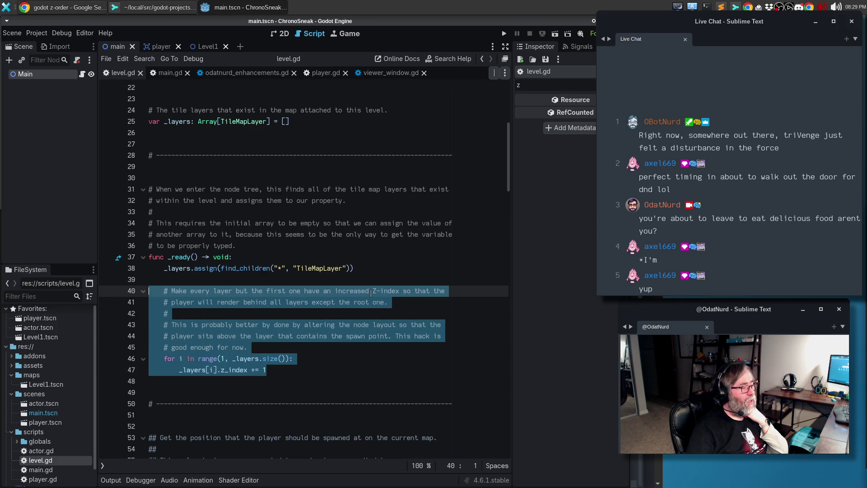
left_click(346, 364)
mouse_move(310, 369)
left_mouse_down()
mouse_move(189, 303)
mouse_move(119, 293)
left_mouse_up()
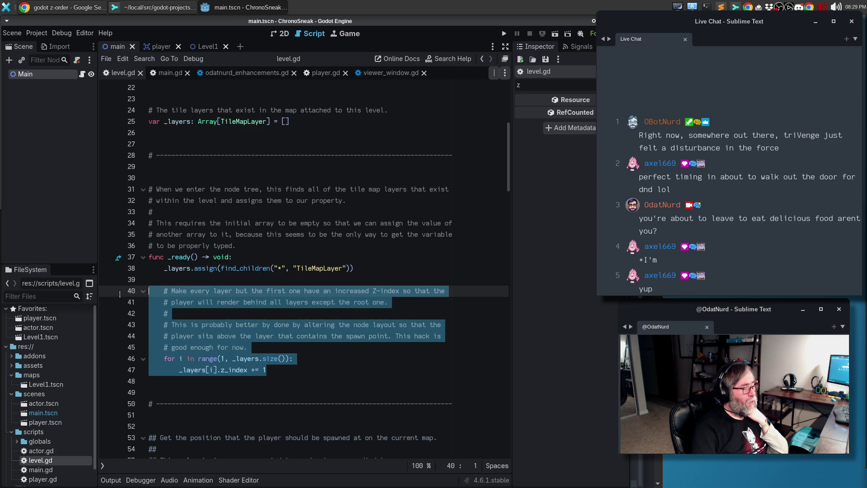
key("BackSpace")
key("BackSpace")
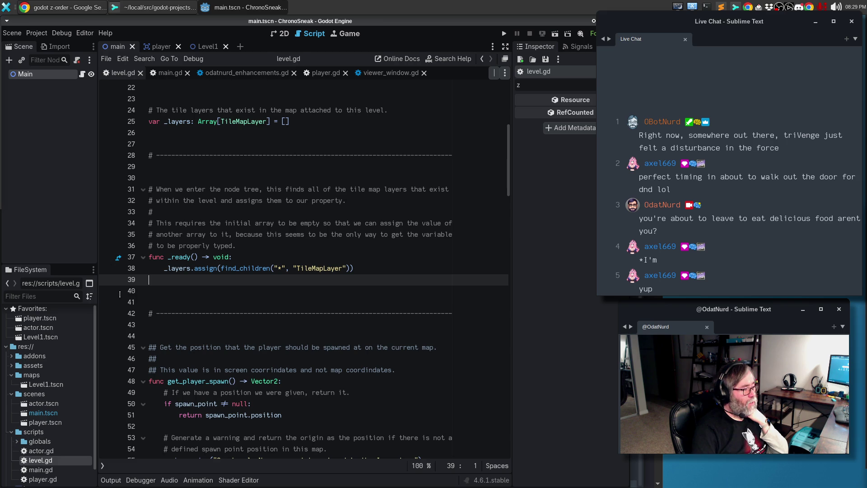
key("BackSpace")
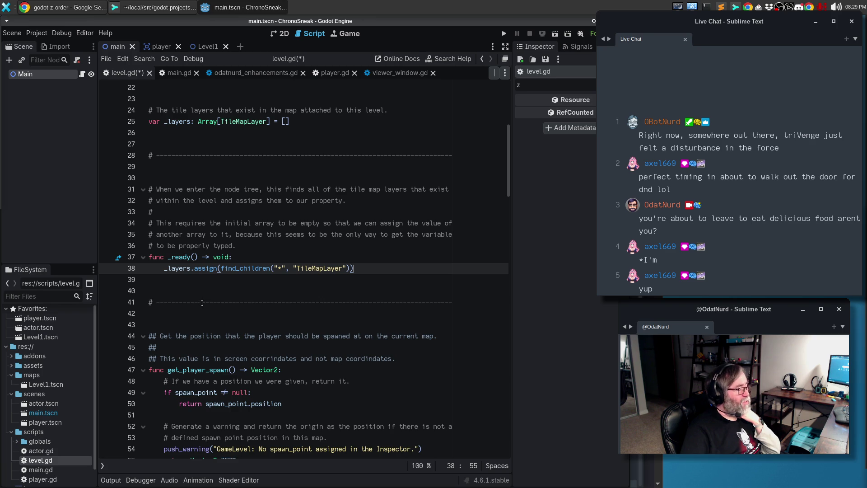
- Add blank lines and a pasted divider line below the _ready section of level.gd
left_click(202, 301)
key("Down")
key("Return")
key("Return")
type("# ------------------------------------------------------------------------------")
key("Up")
key("Up")
key("Up")
key("Down")
- Start a 'func _' declaration, browse override suggestions such as _get, then switch to Chrome
type("func _get")
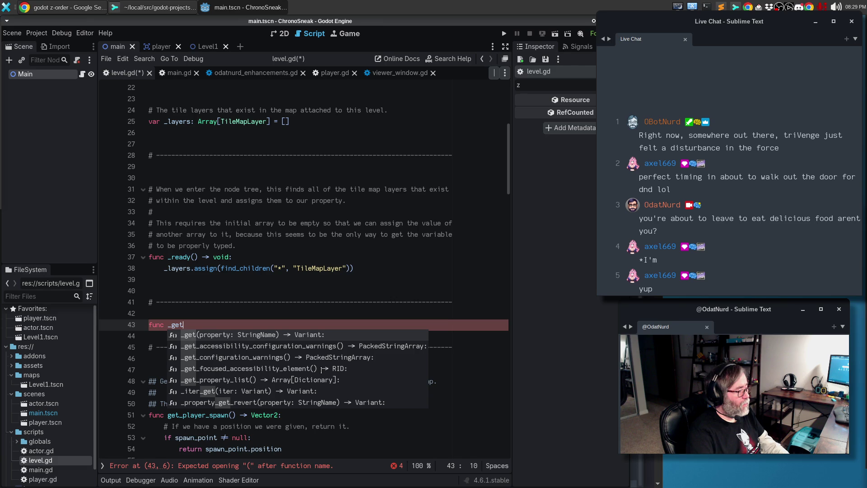
key("Down")
key("Down")
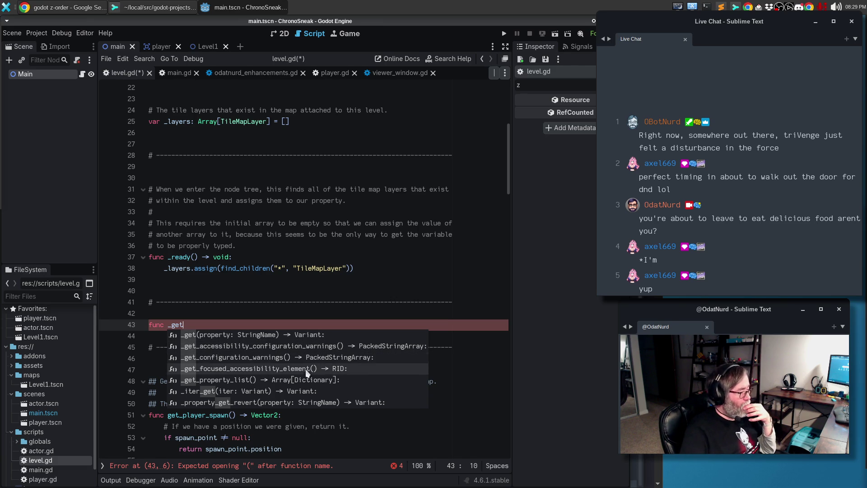
key("Down")
key("Down")
key("Down")
key("Up")
key("Up")
key("Up")
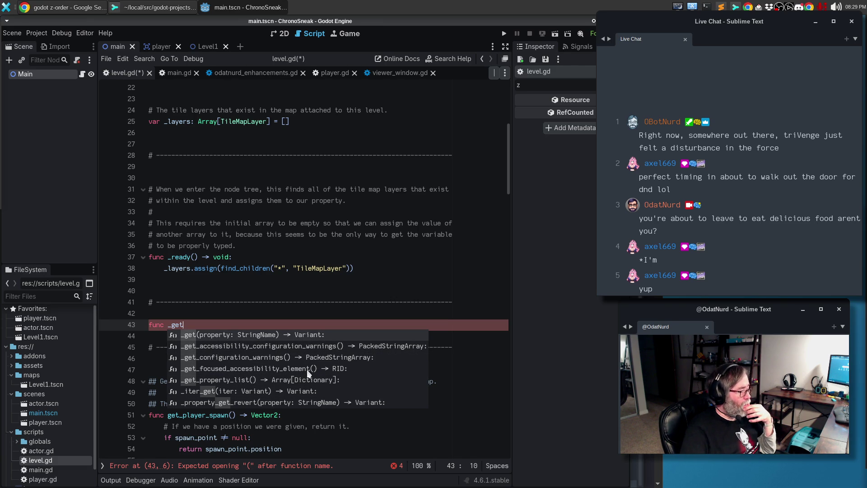
key("BackSpace")
key("BackSpace")
key("BackSpace")
type("_editor")
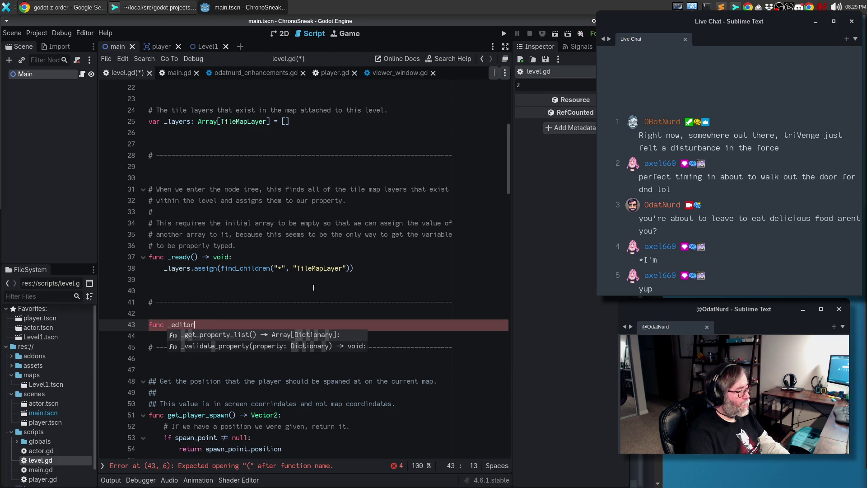
key("BackSpace")
key("BackSpace")
key("BackSpace")
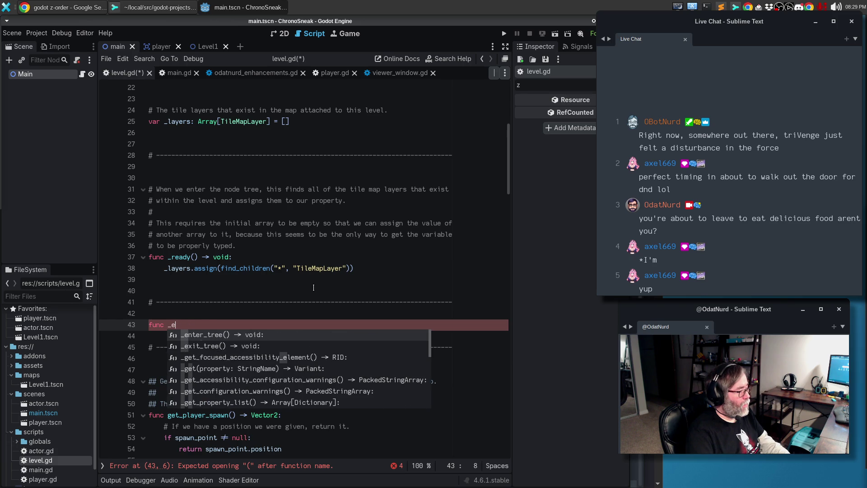
type("rror")
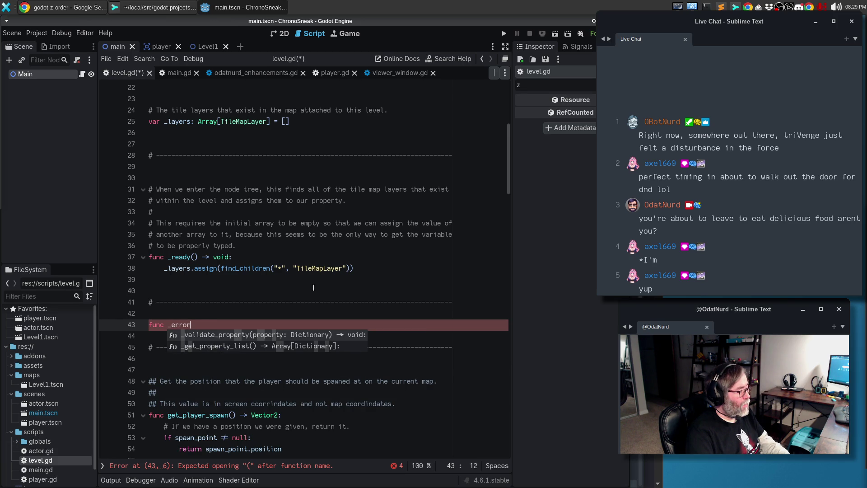
key("BackSpace")
key("BackSpace")
key("BackSpace")
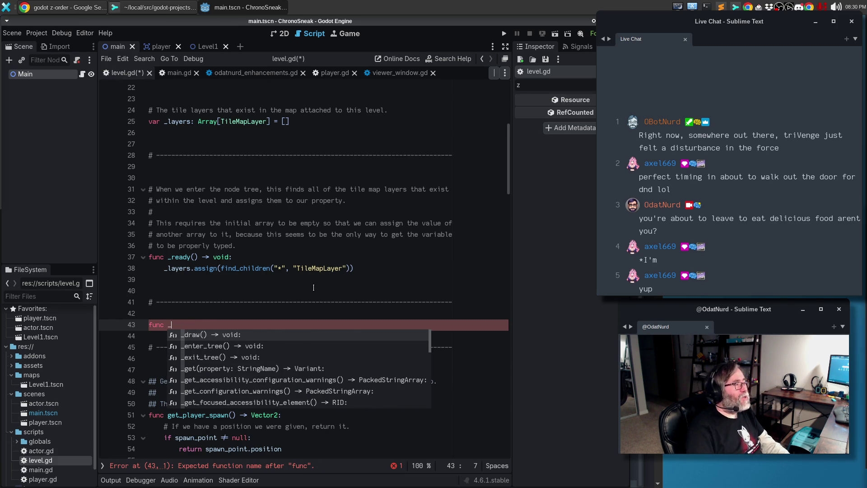
left_click(61, 6)
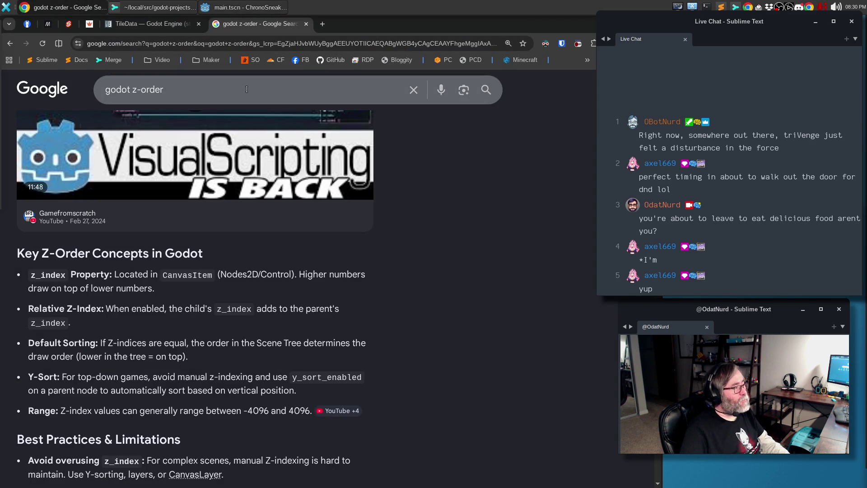
- Search Google for 'godot flag warnings in node list', expand the AI overview, then return to Godot
left_click(247, 89)
key("ctrl+a")
type("godot flag wa")
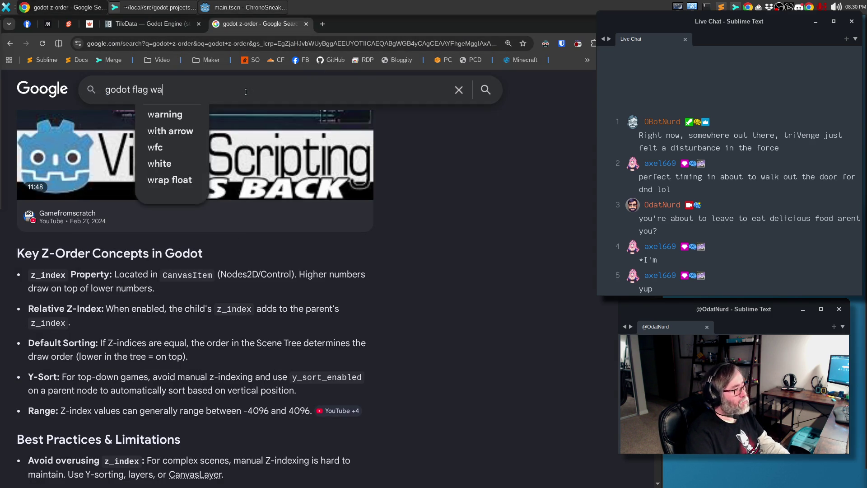
type("rnings in node list")
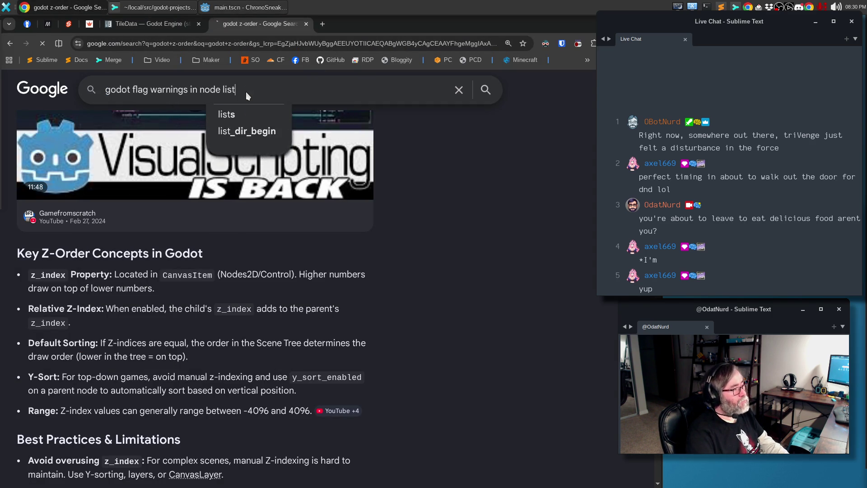
key("Return")
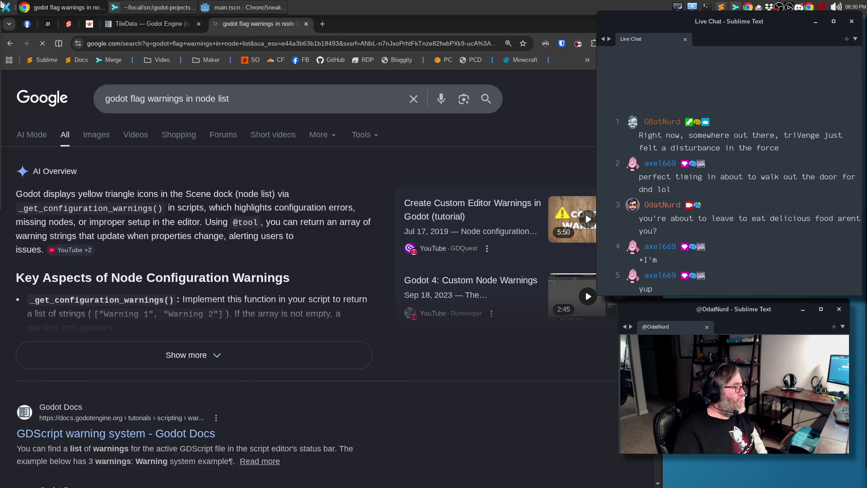
left_click(311, 351)
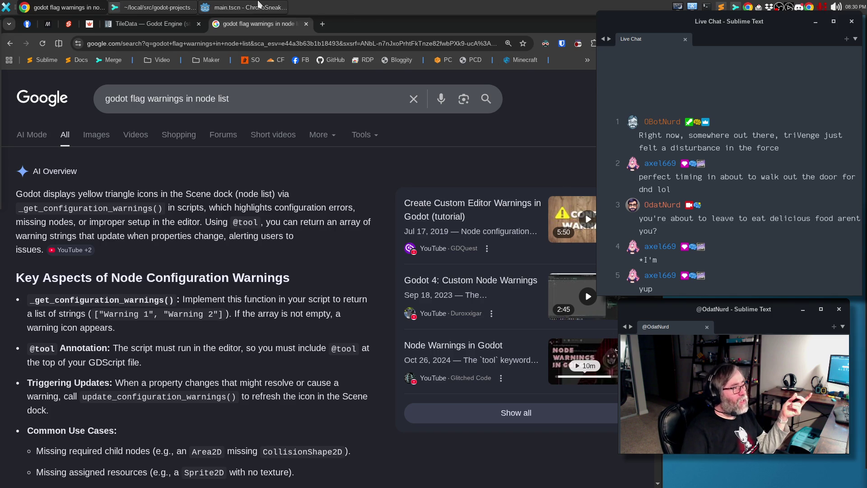
left_click(246, 8)
left_click(324, 284)
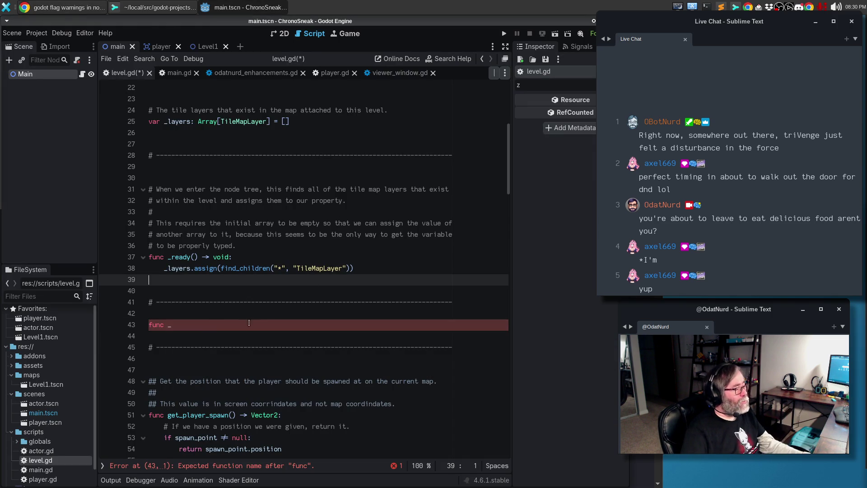
- Delete the unfinished 'func _' stub and surplus divider lines from level.gd, then save it
triple_click(210, 326)
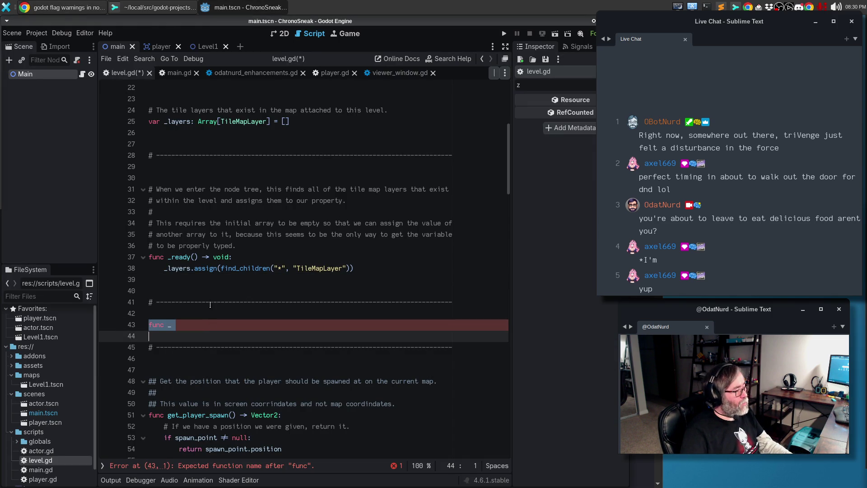
left_click_drag(210, 305, 149, 324)
scroll(260, 267, "up", 7)
scroll(259, 267, "down", 7)
left_click_drag(172, 291, 140, 268)
key("BackSpace")
key("BackSpace")
key("BackSpace")
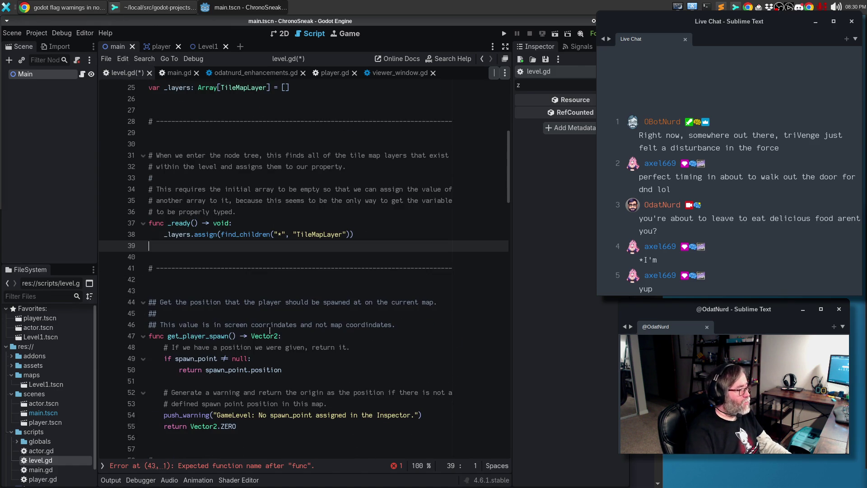
key("ctrl+s")
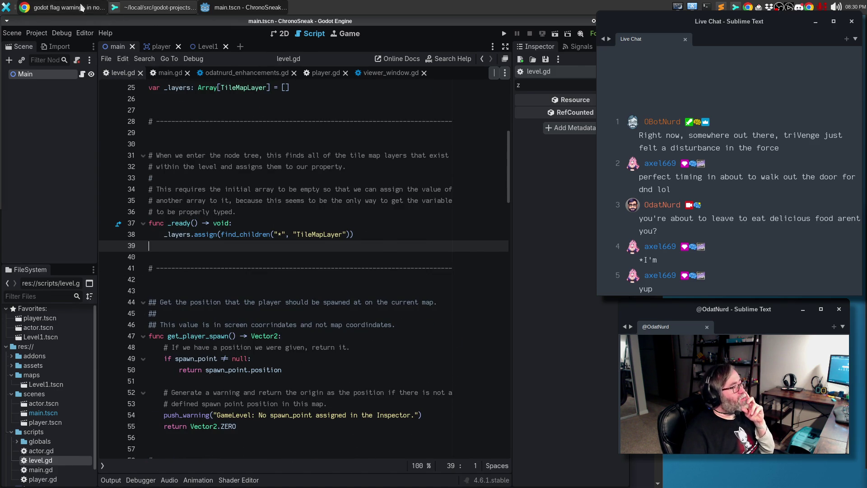
left_click(67, 8)
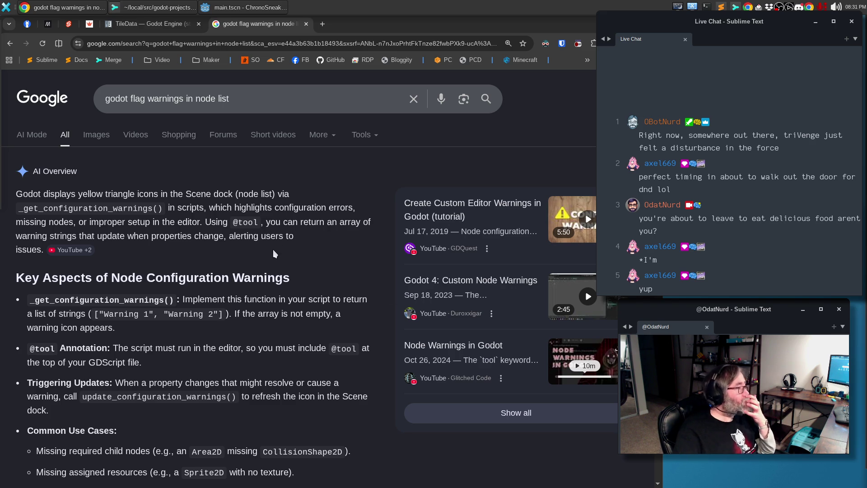
left_click(217, 8)
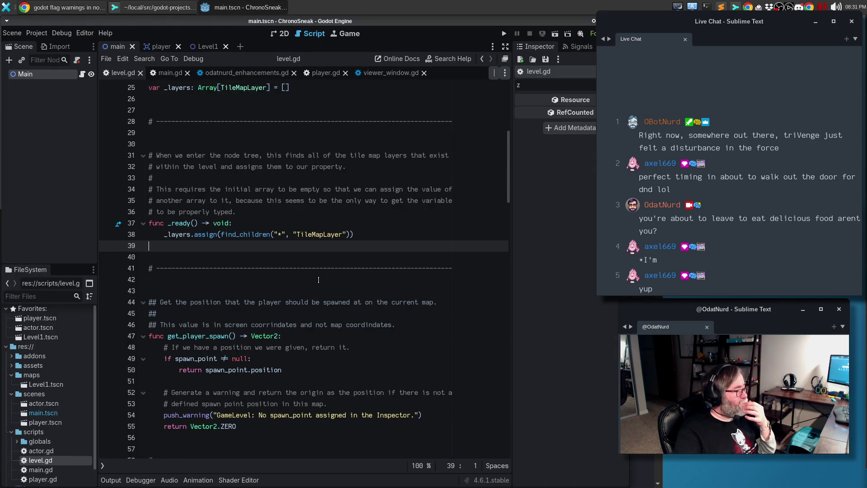
- Close every open script tab, from odatnurd_enhancements.gd to filesystem_context_menu.gd
scroll(318, 280, "down", 2)
left_click(335, 370)
scroll(343, 364, "down", 4)
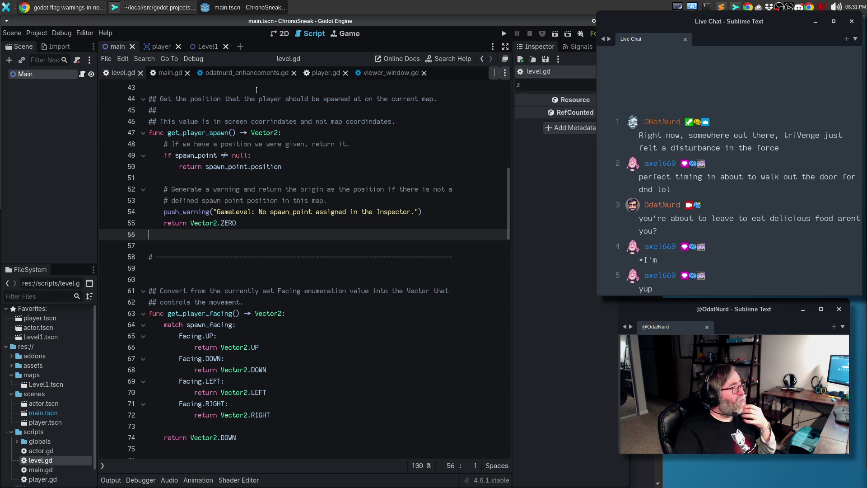
left_click(276, 75)
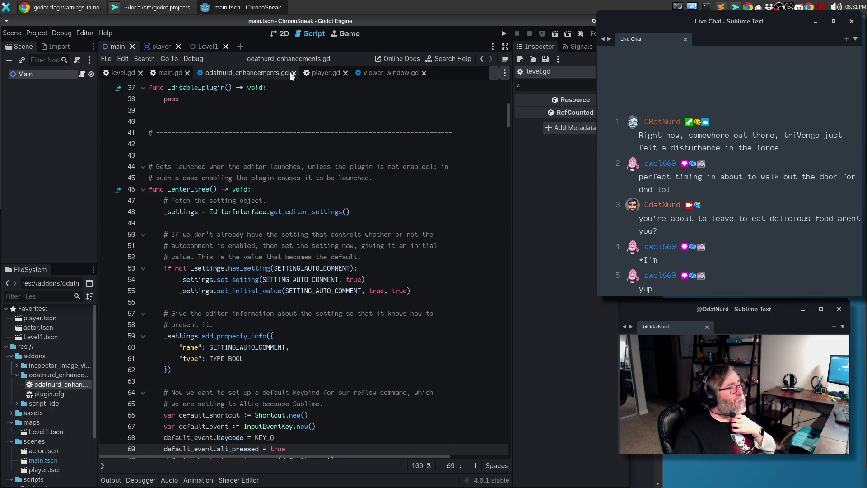
middle_click(290, 72)
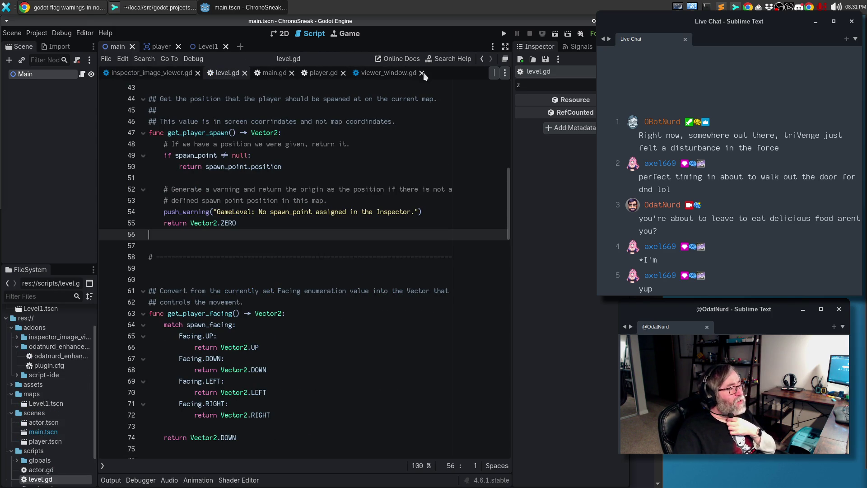
middle_click(393, 74)
left_click(399, 74)
left_click(400, 74)
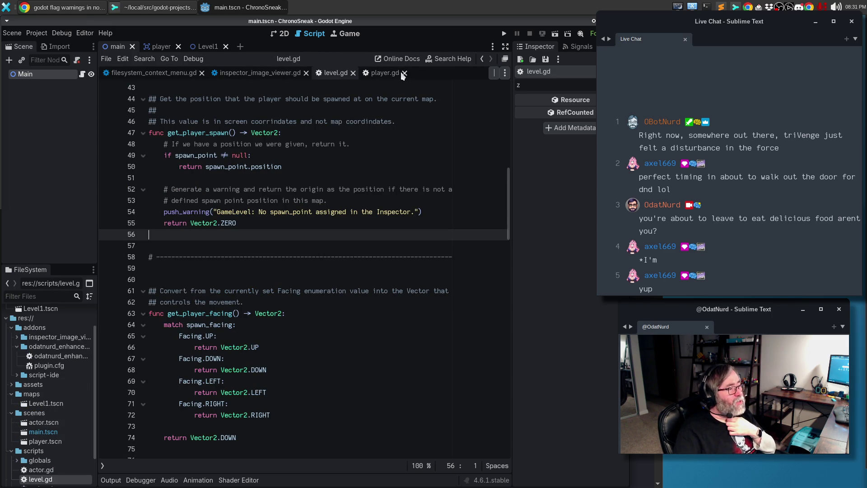
left_click(354, 74)
left_click(306, 74)
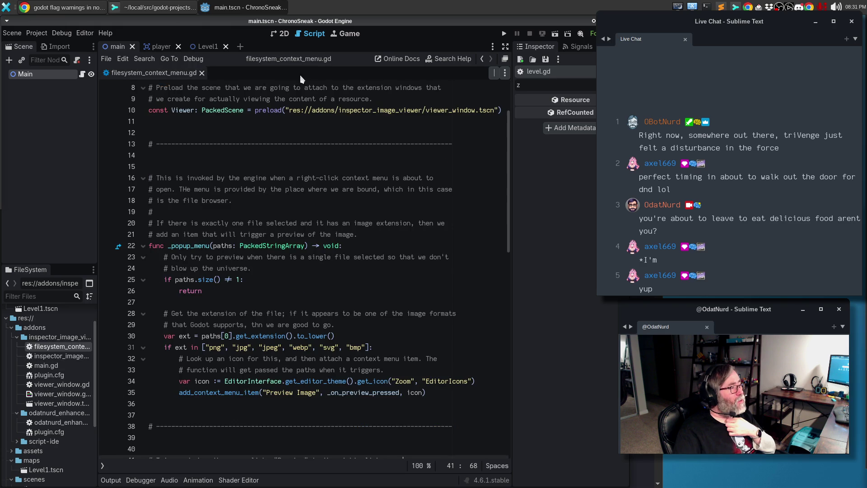
left_click(202, 73)
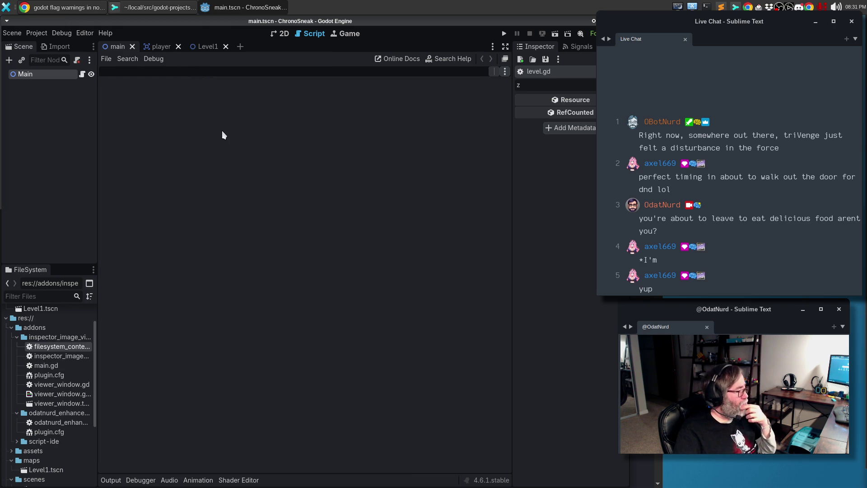
- Collapse the addons folder, reopen scripts/level.gd and scroll through it, then return to Chrome
left_click(11, 327)
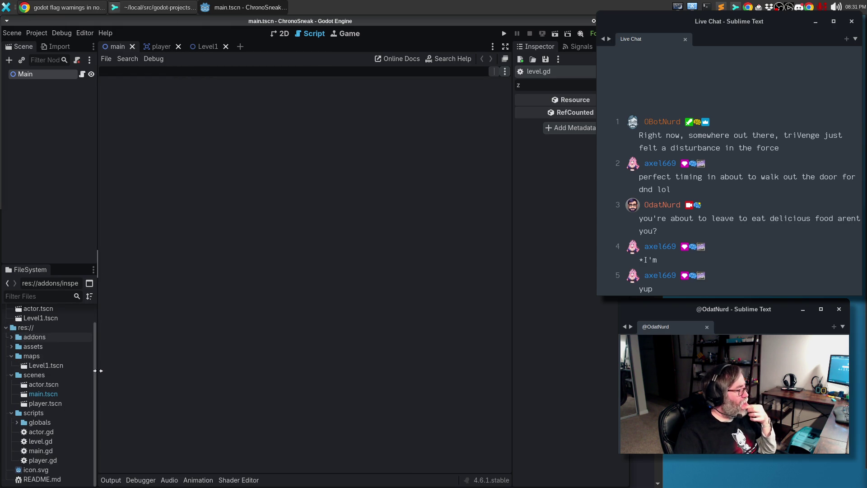
double_click(51, 441)
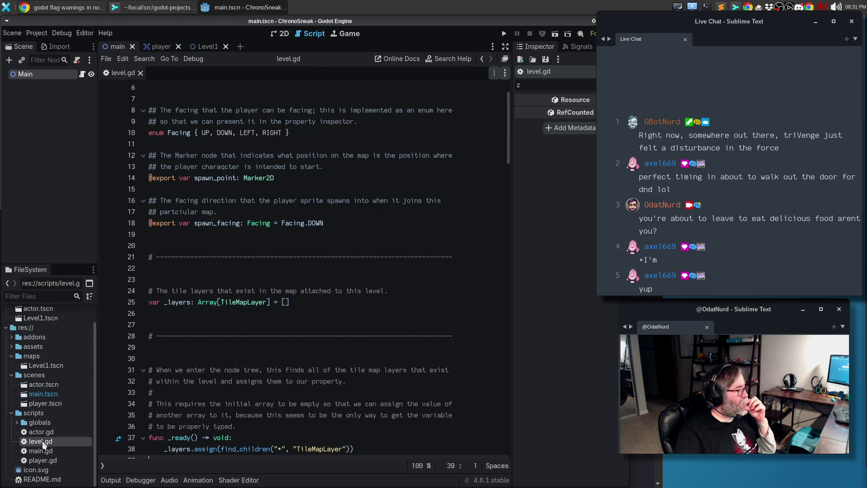
scroll(336, 315, "down", 2)
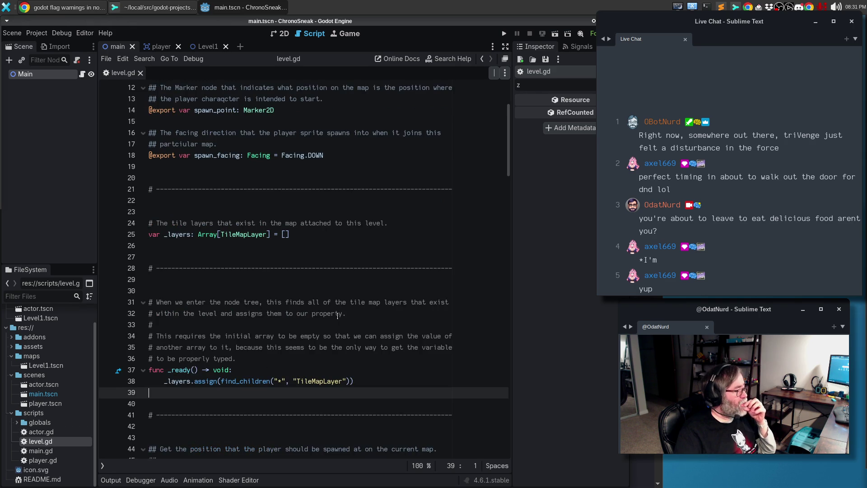
scroll(351, 305, "down", 3)
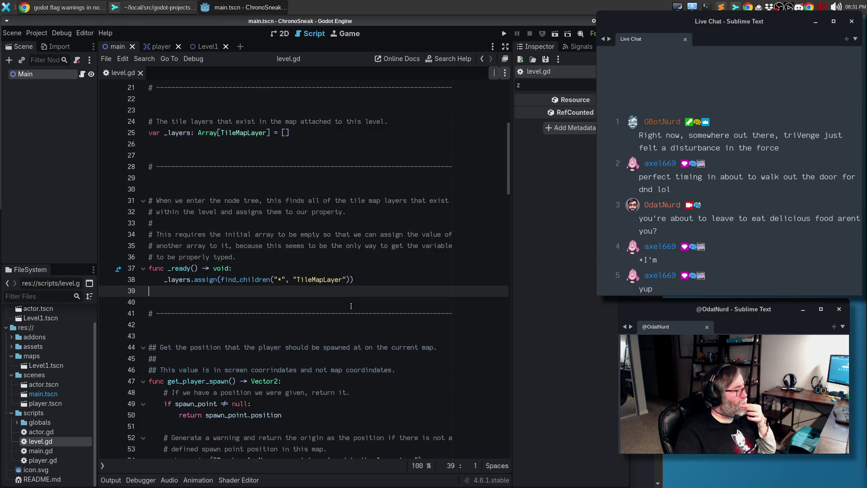
scroll(350, 306, "down", 2)
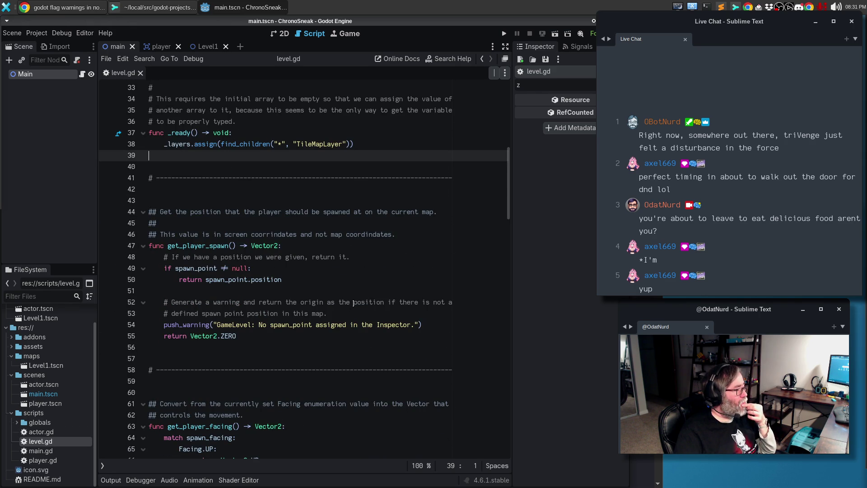
scroll(353, 303, "down", 5)
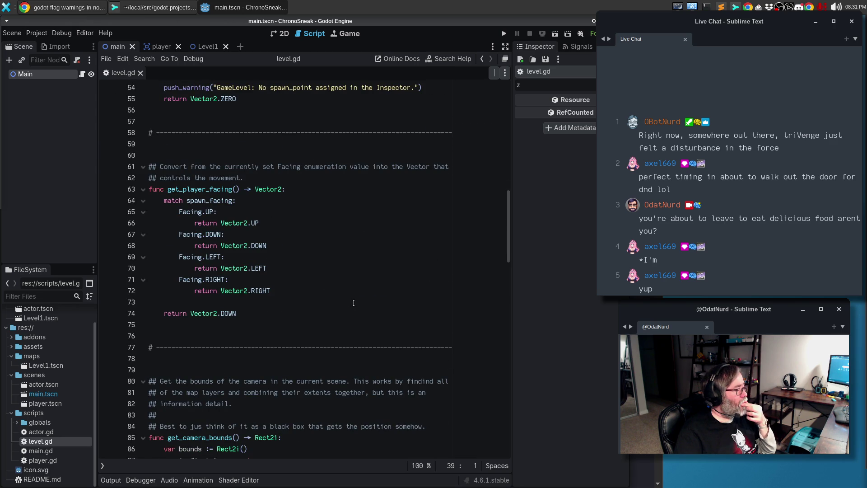
scroll(353, 302, "down", 10)
scroll(354, 303, "down", 8)
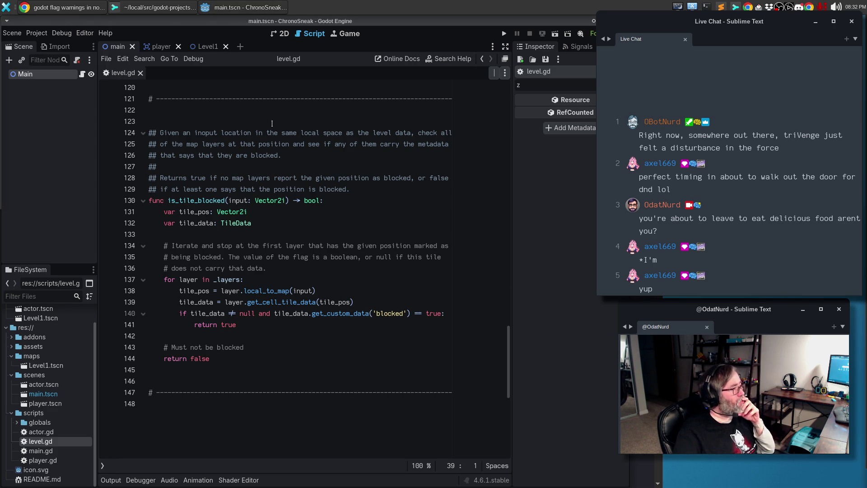
left_click(67, 7)
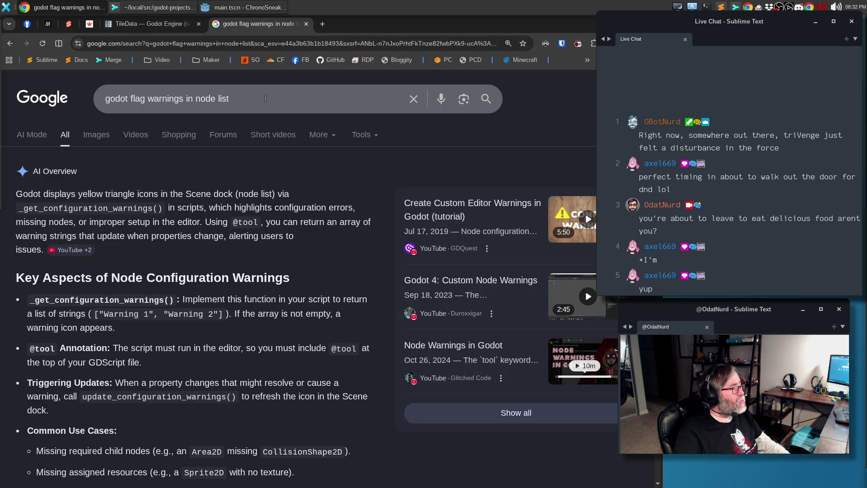
key("ctrl+a")
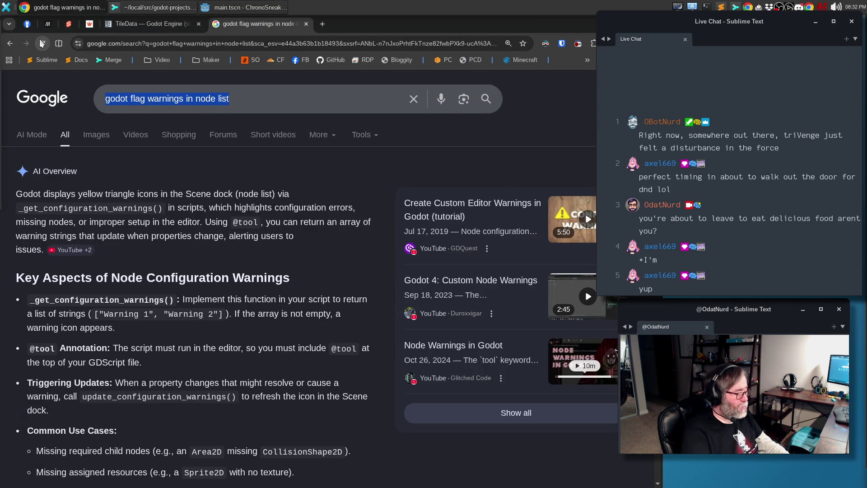
type("godot @tool anno")
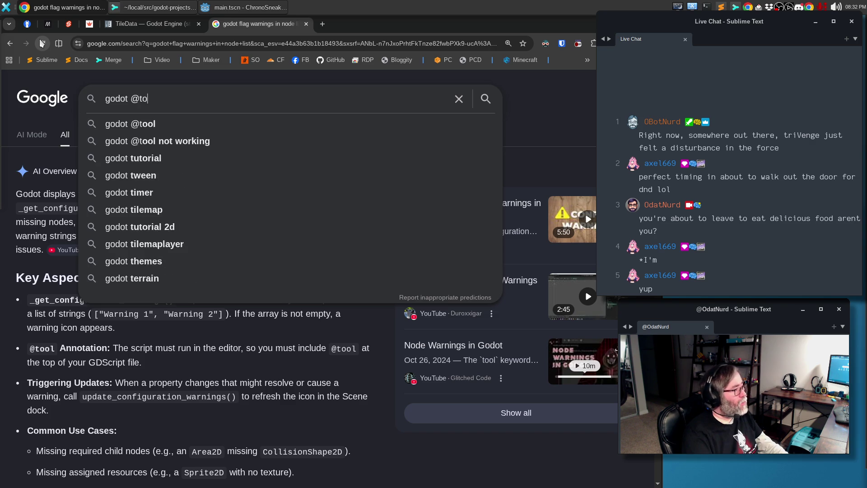
type("tation")
key("Return")
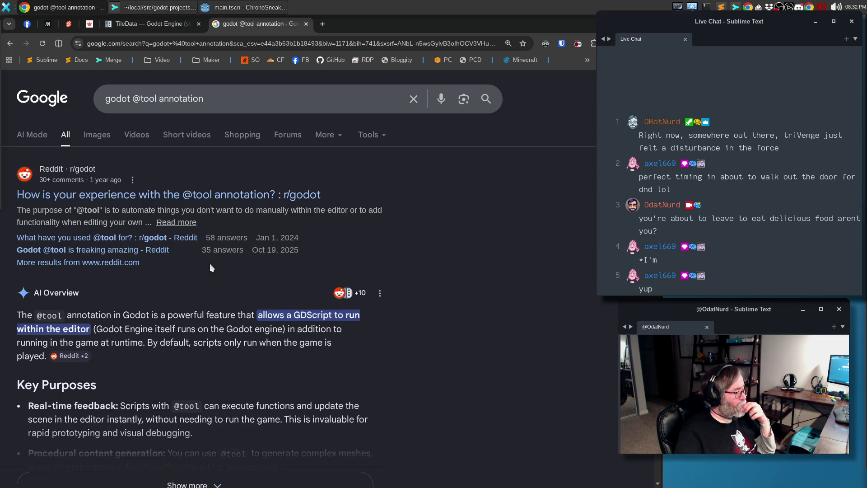
scroll(210, 267, "down", 3)
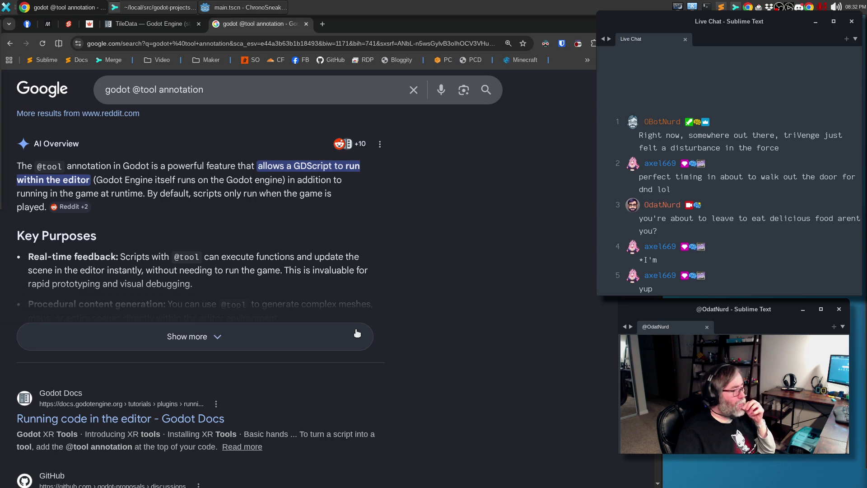
left_click(356, 334)
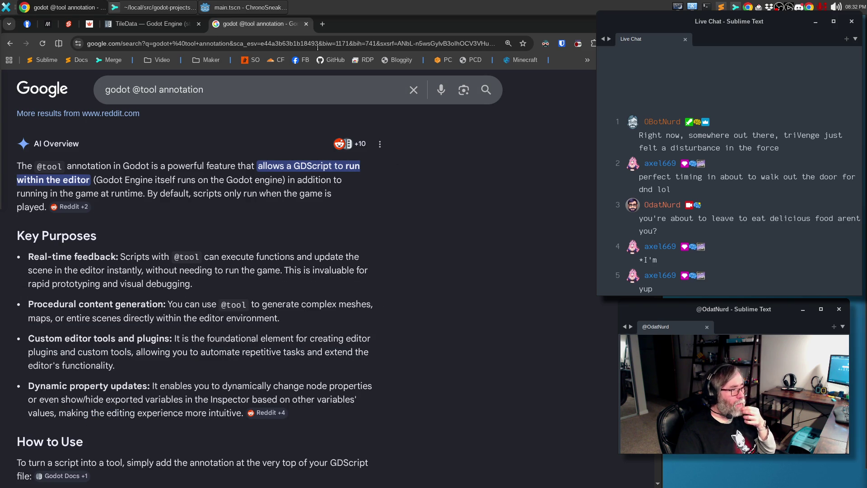
left_click(323, 26)
type("can my game")
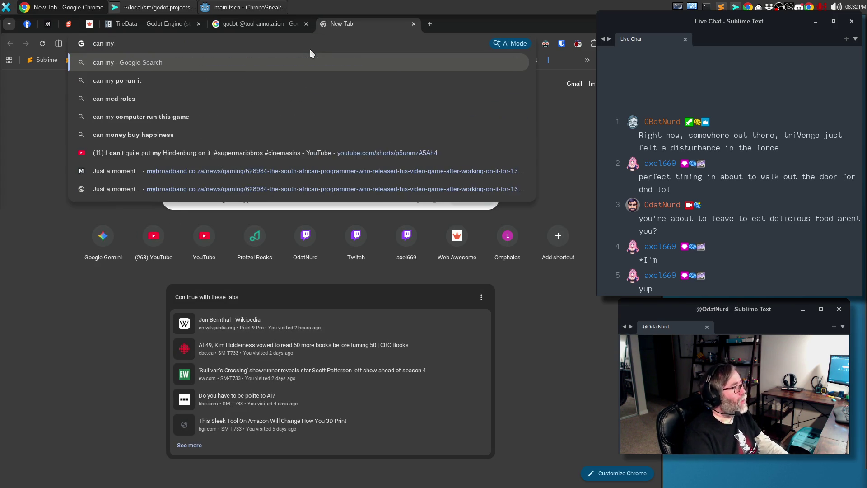
type(" node script also be")
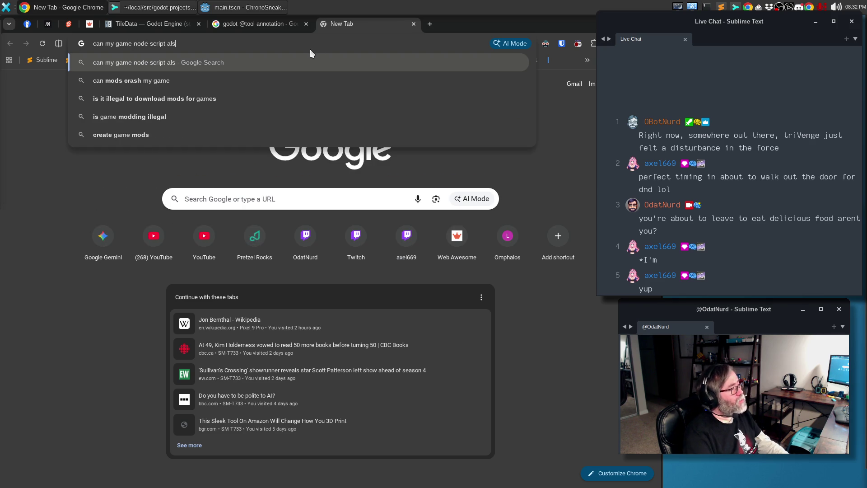
type(" a @tool")
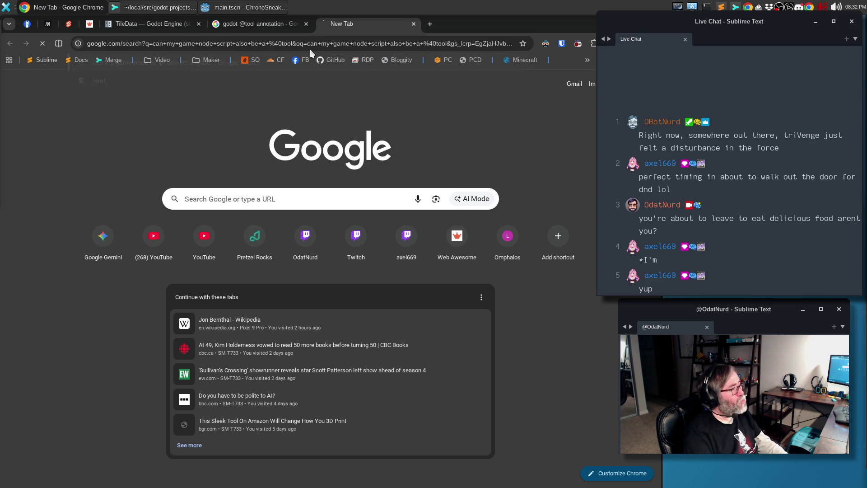
key("Return")
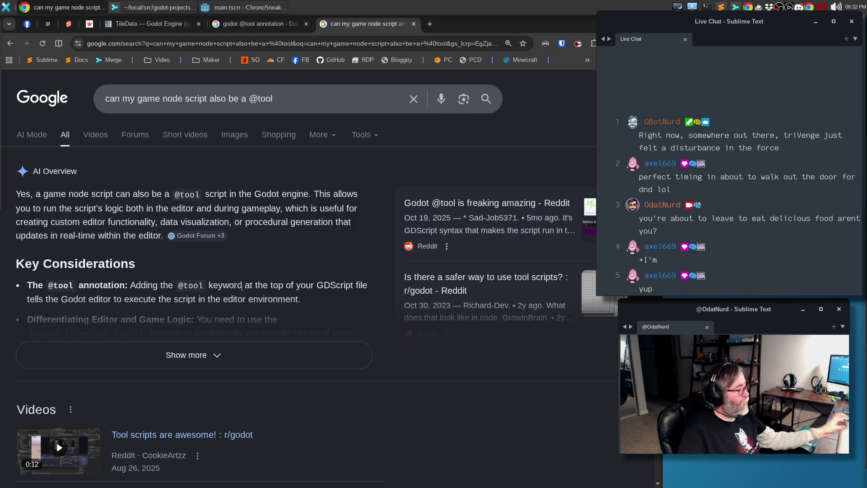
scroll(241, 287, "down", 3)
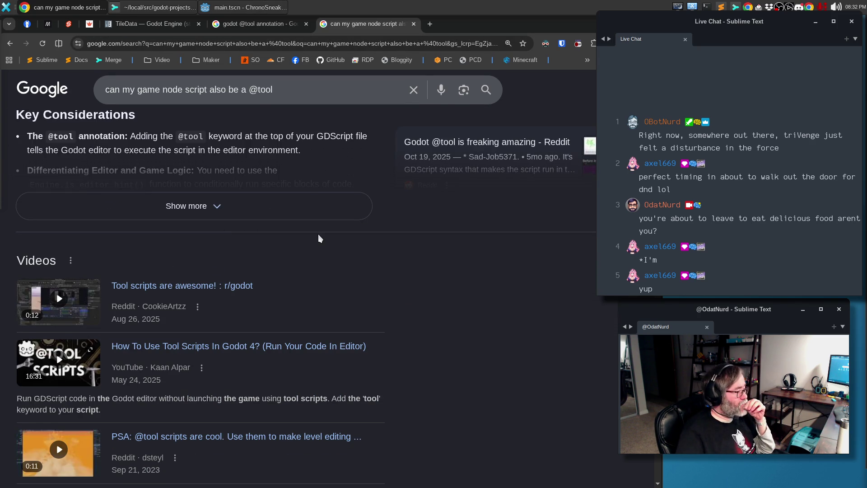
scroll(318, 234, "down", 5)
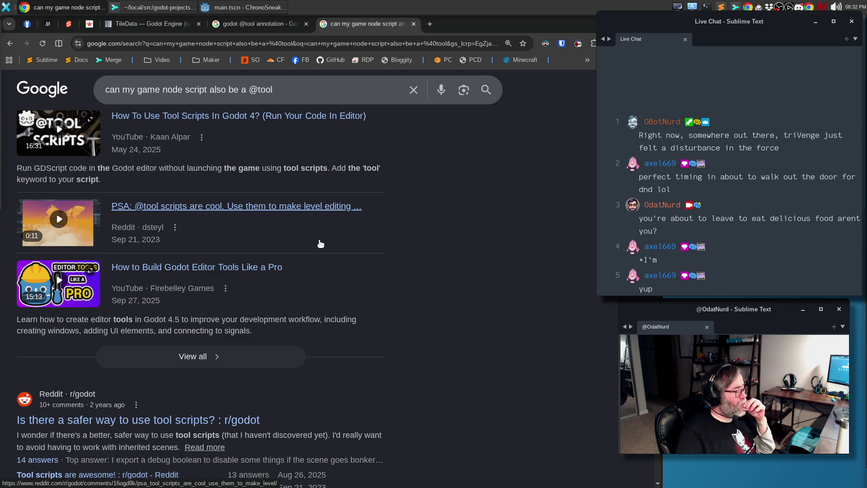
scroll(321, 244, "down", 3)
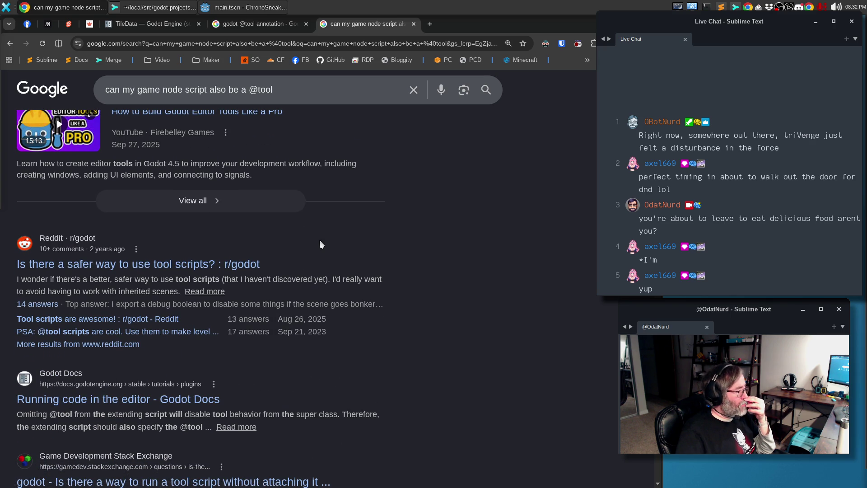
left_click(145, 399)
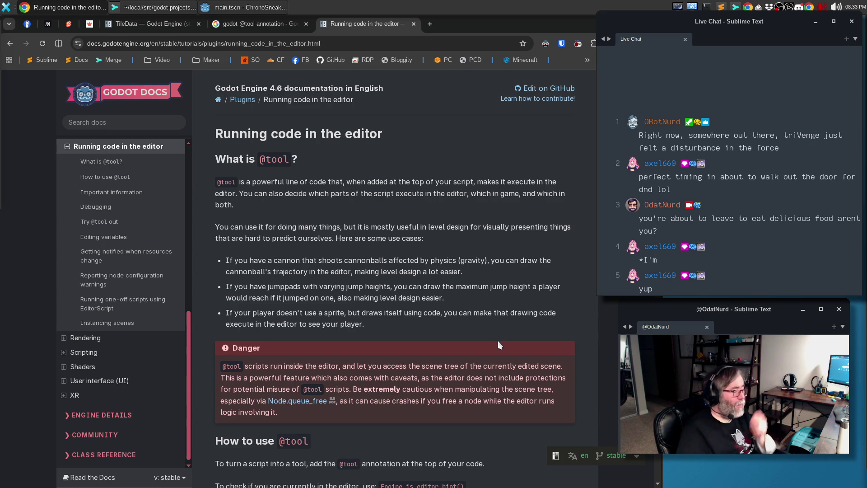
scroll(490, 350, "down", 6)
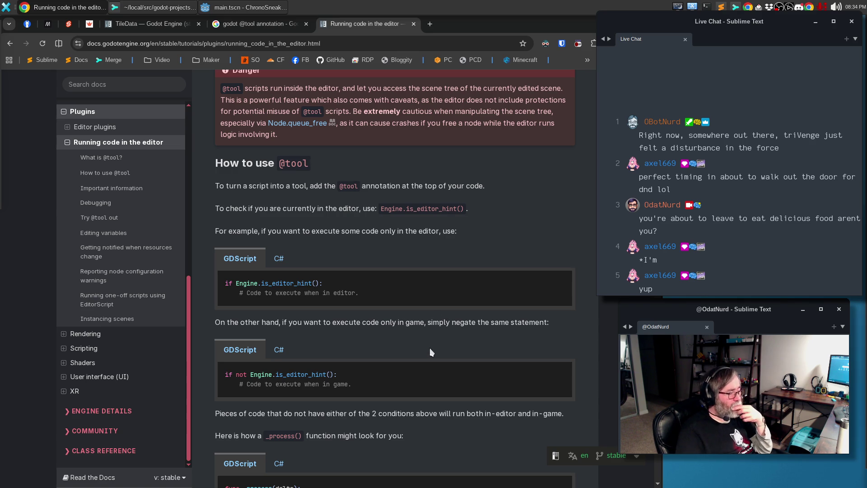
scroll(434, 352, "down", 4)
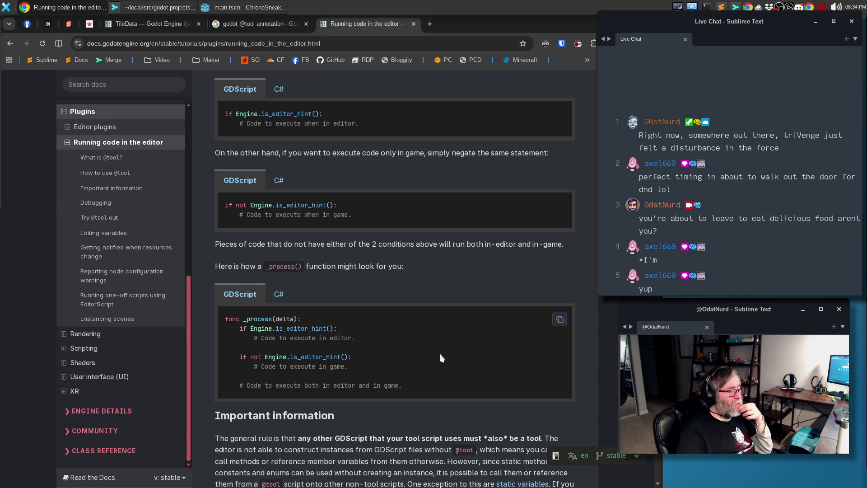
scroll(441, 358, "down", 3)
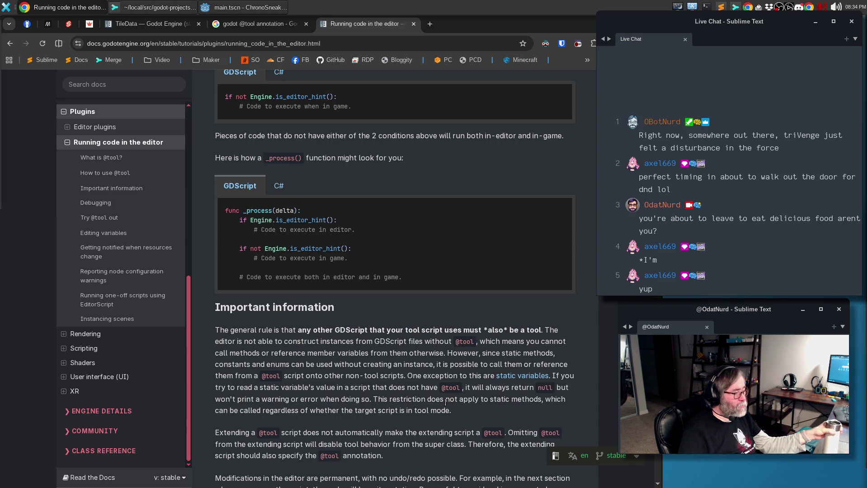
scroll(350, 339, "down", 1)
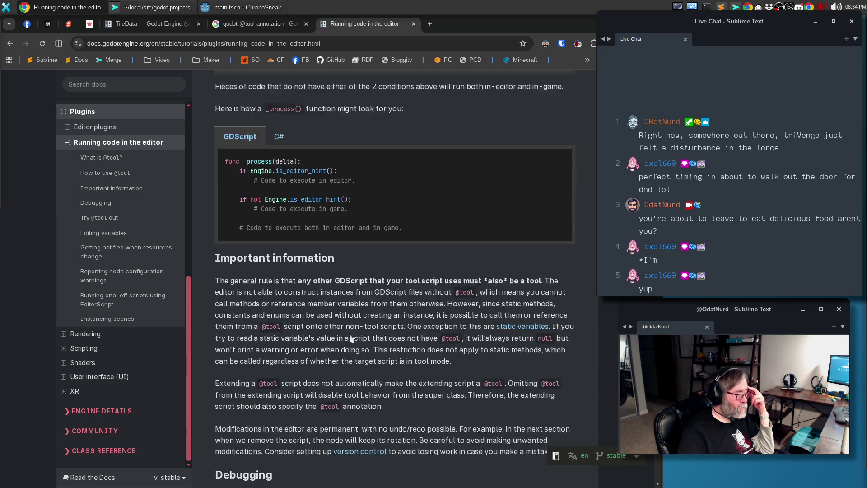
scroll(351, 339, "down", 2)
scroll(349, 332, "down", 5)
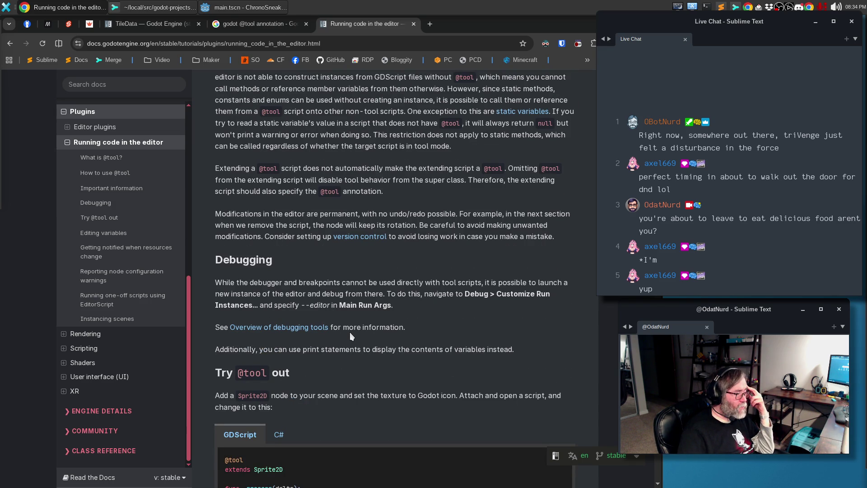
scroll(349, 332, "down", 5)
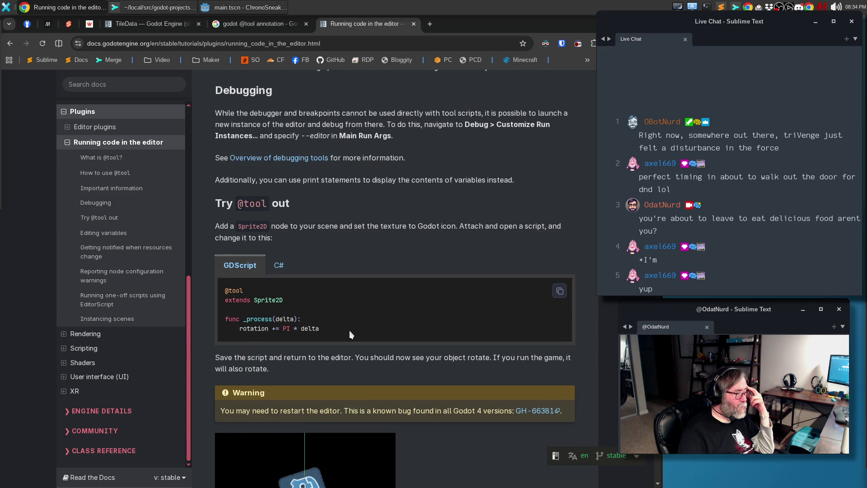
scroll(350, 334, "down", 3)
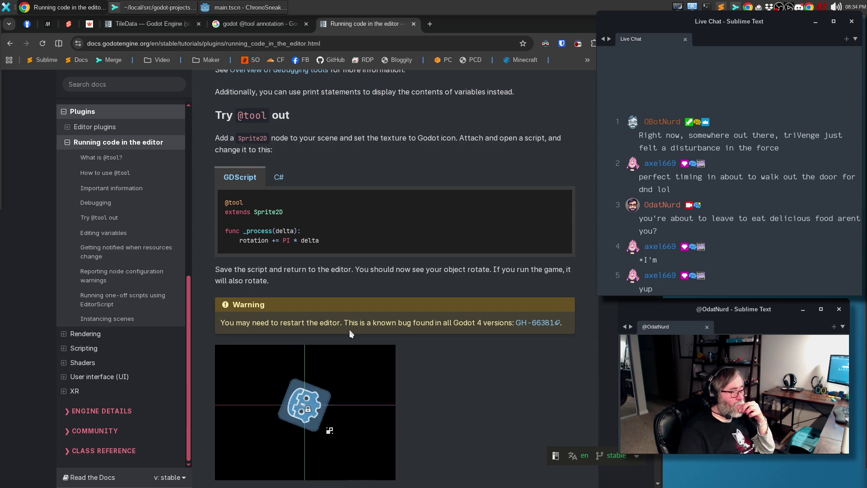
middle_click(536, 322)
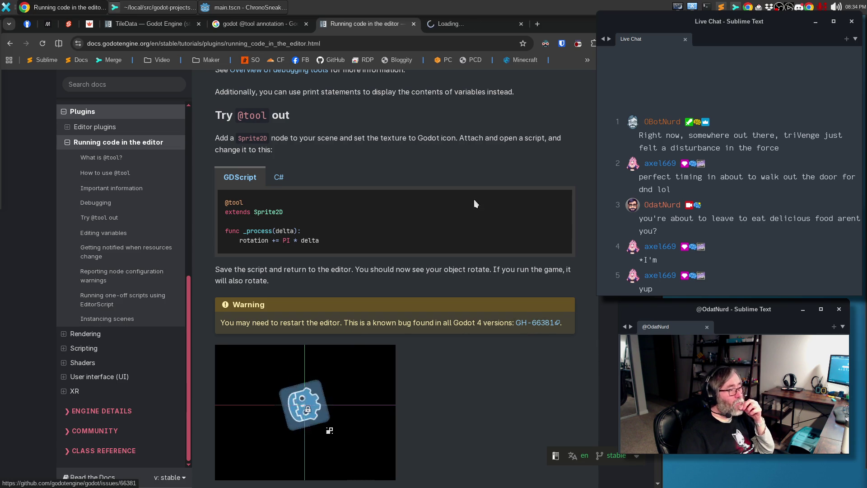
- Read GitHub issue #66381 down to the configuration-warnings code example, then return to Godot
left_click(470, 27)
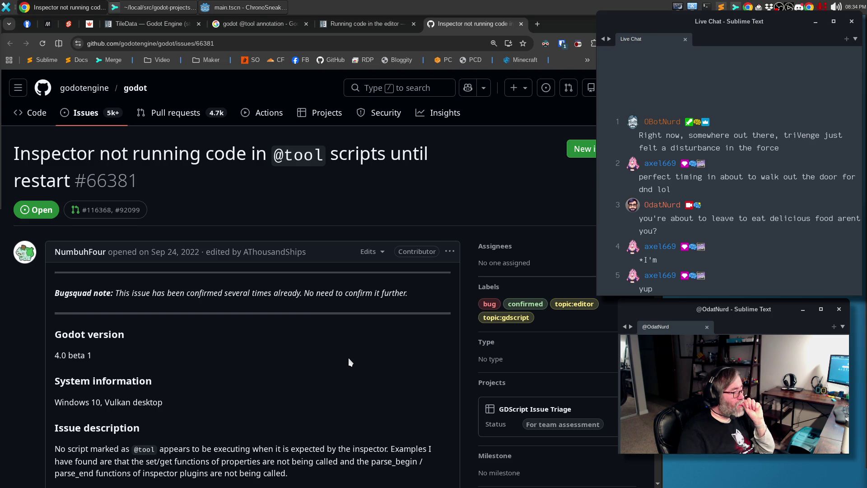
scroll(372, 357, "down", 10)
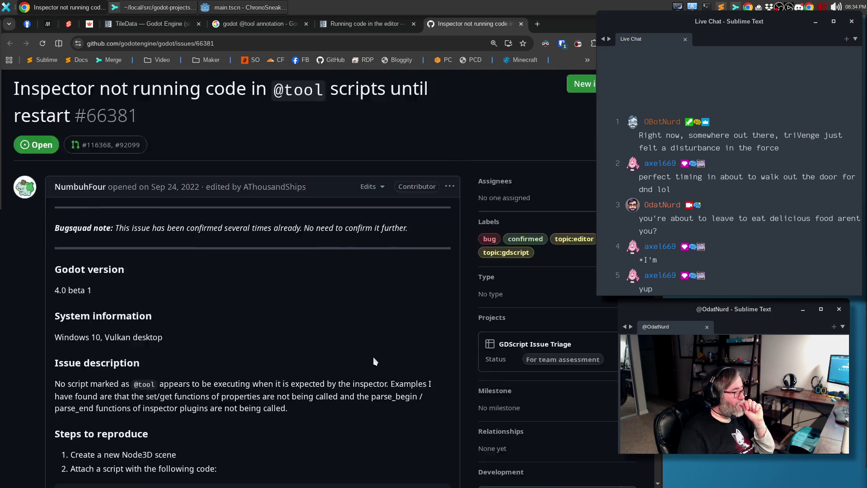
scroll(402, 359, "up", 7)
scroll(402, 358, "up", 2)
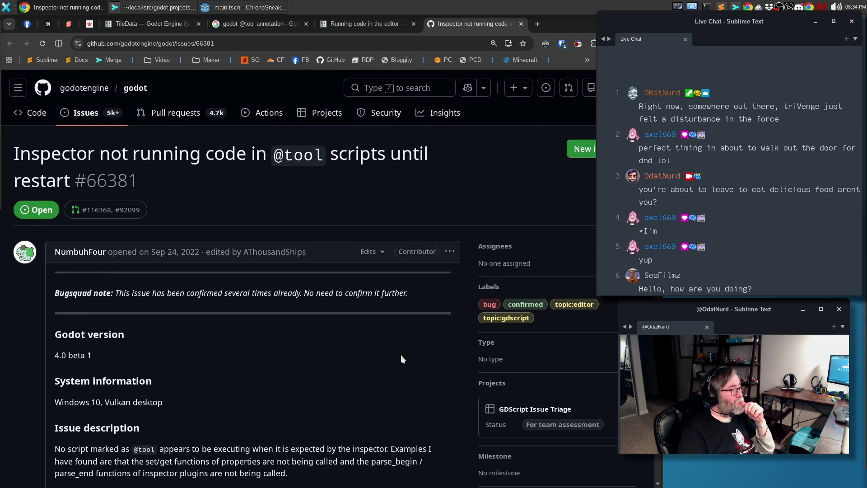
scroll(354, 354, "down", 6)
scroll(342, 351, "down", 6)
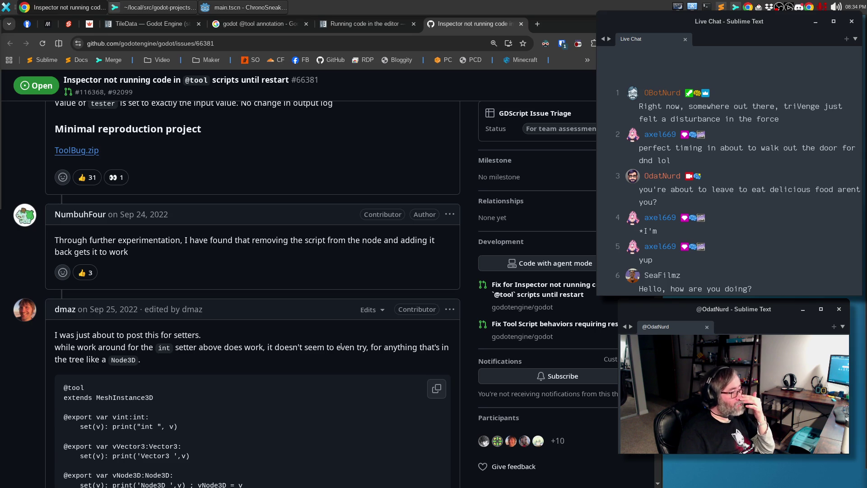
scroll(341, 346, "down", 12)
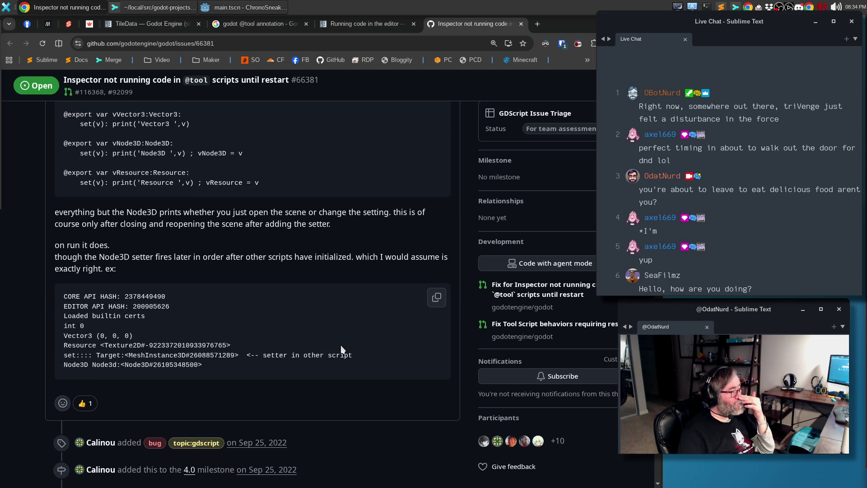
scroll(342, 349, "down", 5)
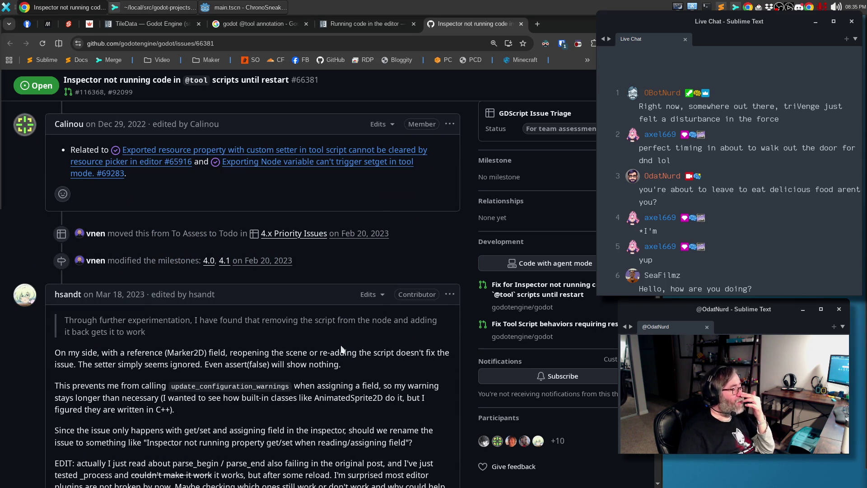
scroll(341, 349, "down", 5)
scroll(340, 347, "down", 4)
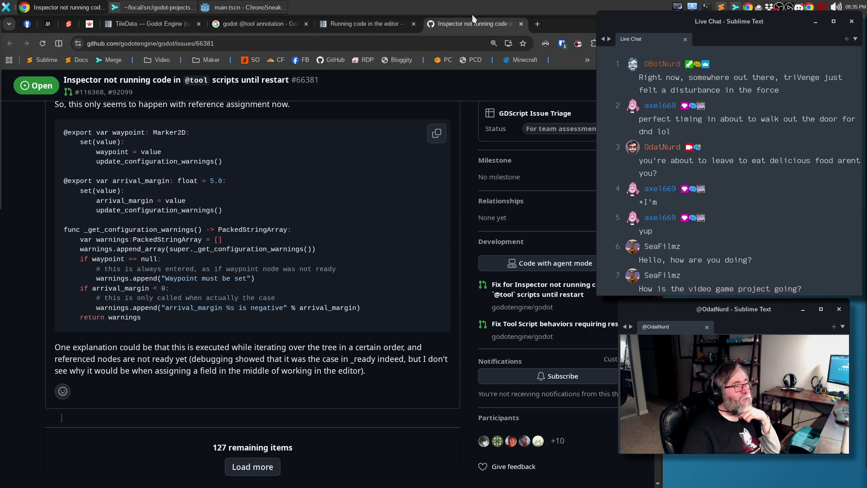
left_click(278, 11)
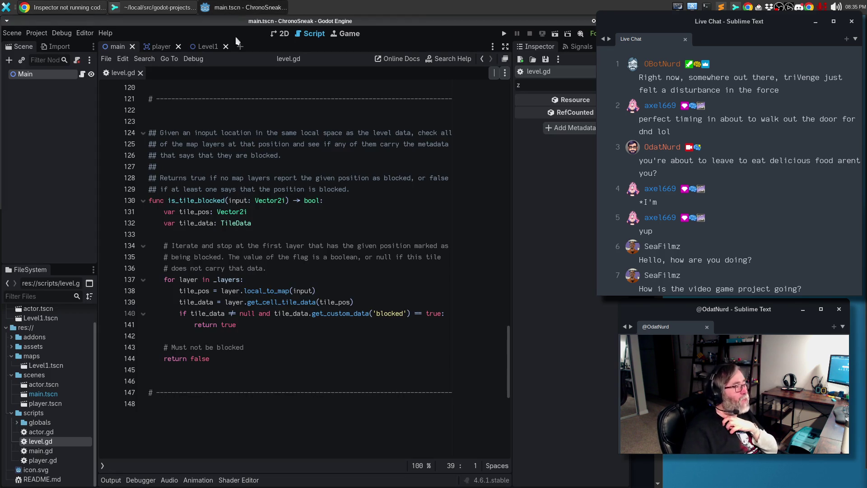
scroll(215, 234, "up", 15)
scroll(215, 234, "up", 20)
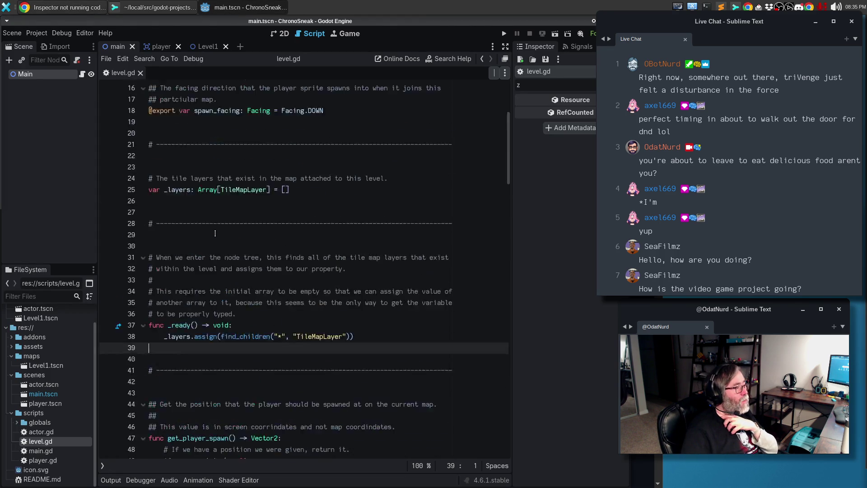
left_click(195, 88)
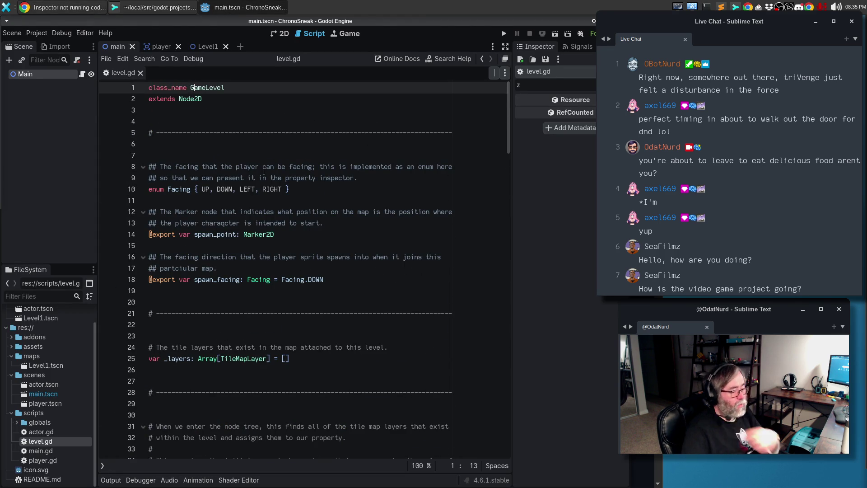
key("ctrl+shift+Return")
type("@tool")
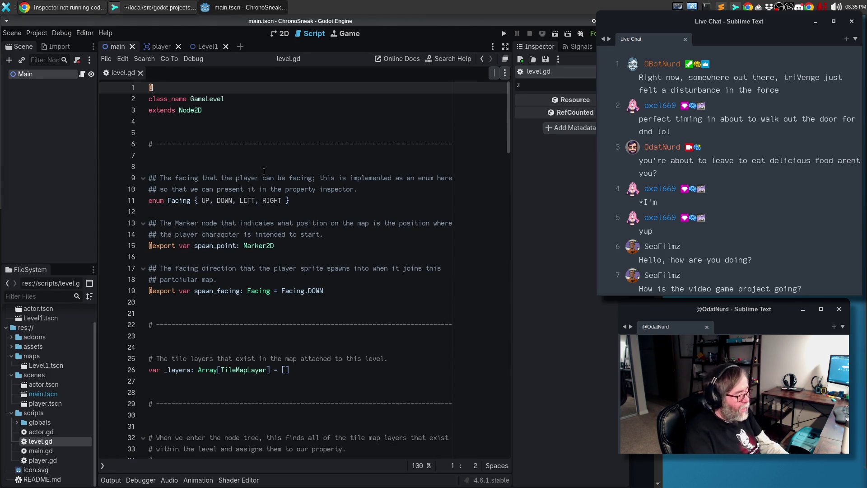
key("Escape")
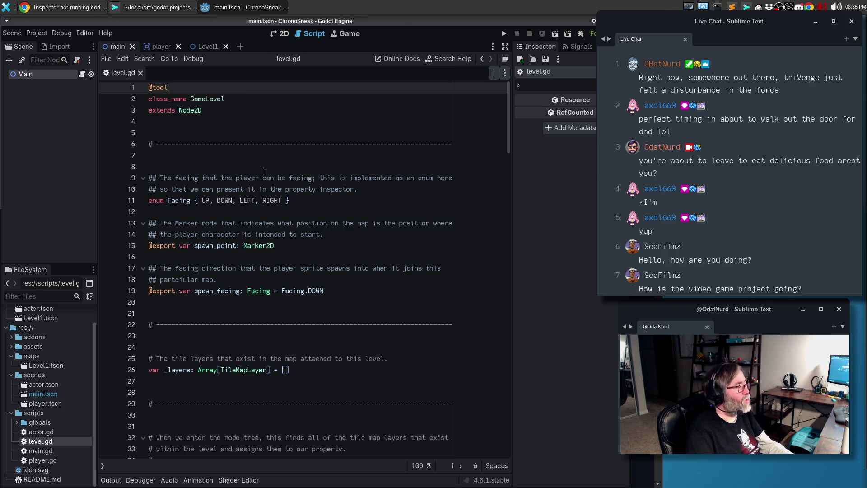
- Save level.gd and return to the GitHub issue in Chrome
scroll(195, 326, "down", 7)
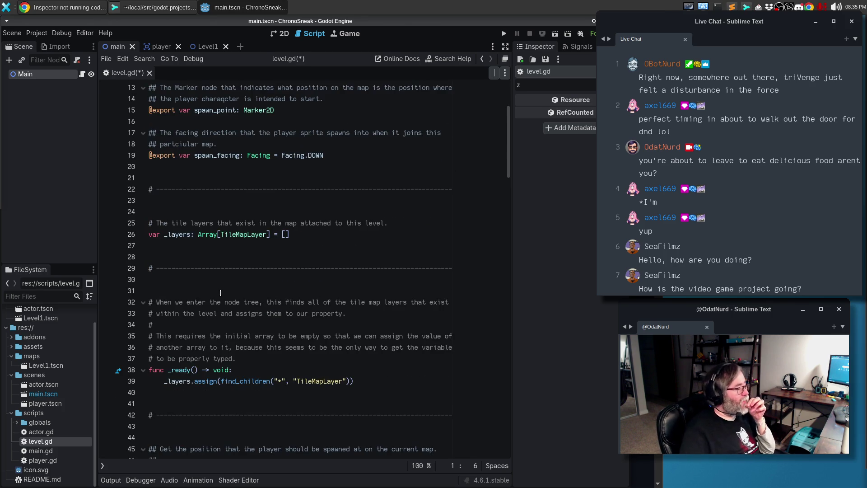
left_click(263, 267)
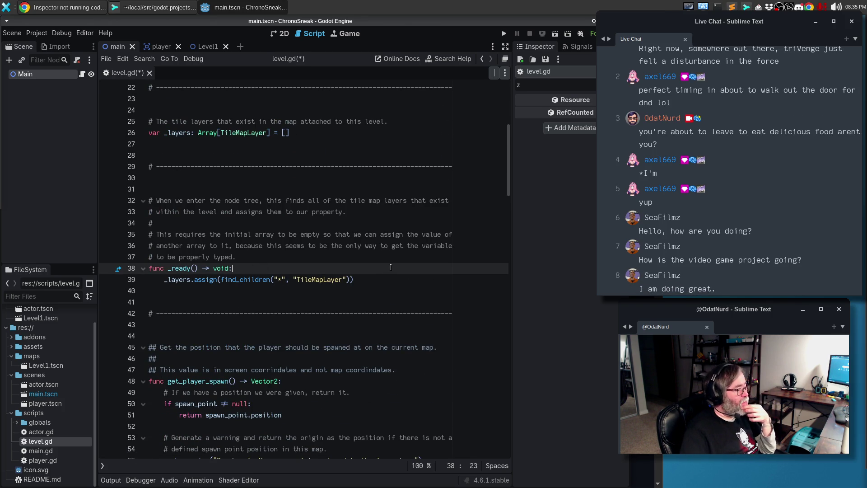
scroll(391, 266, "down", 4)
scroll(301, 245, "down", 5)
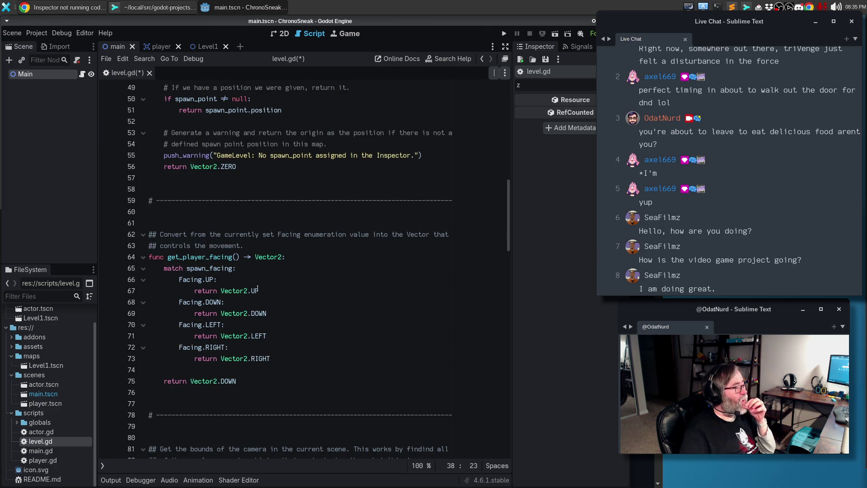
scroll(266, 290, "down", 4)
scroll(257, 324, "down", 13)
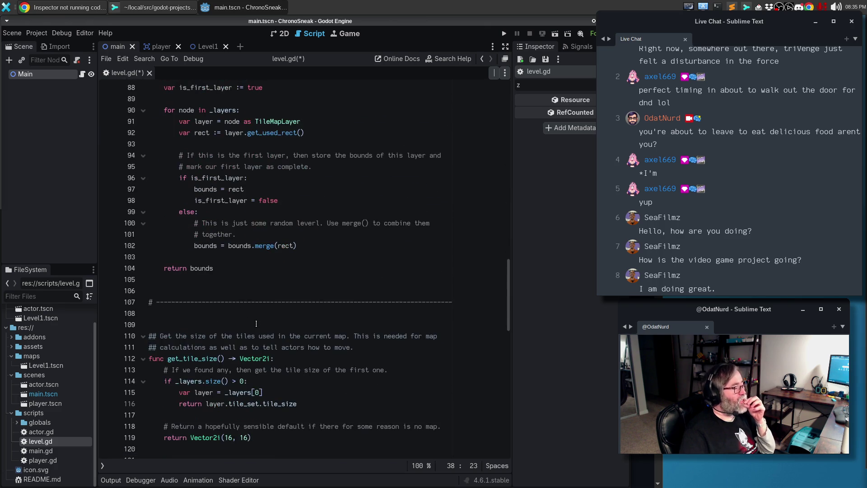
scroll(256, 321, "down", 8)
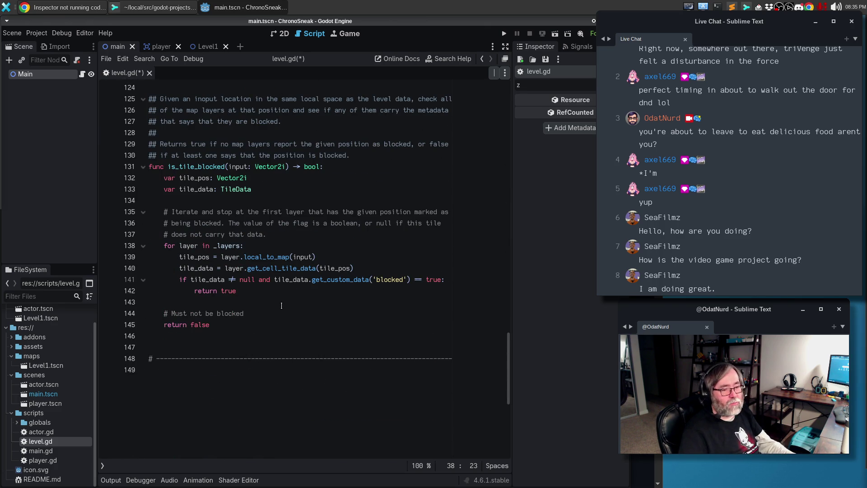
left_click(284, 303)
key("ctrl+s")
scroll(289, 298, "up", 20)
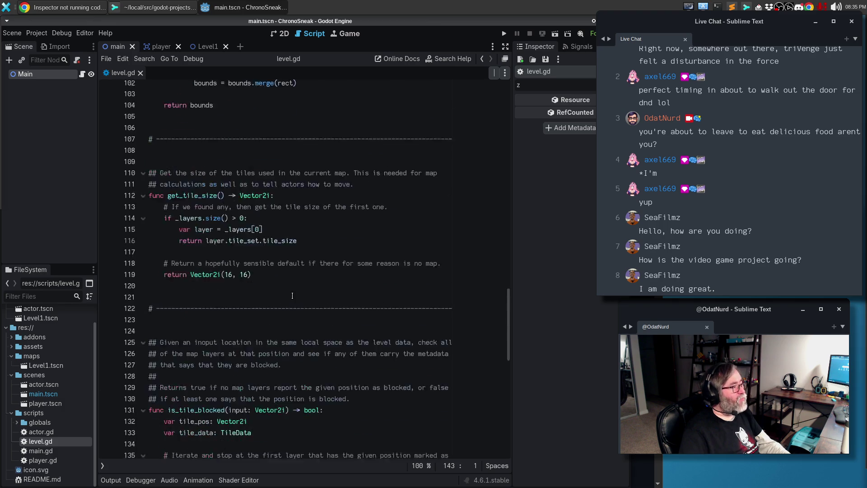
scroll(296, 281, "up", 6)
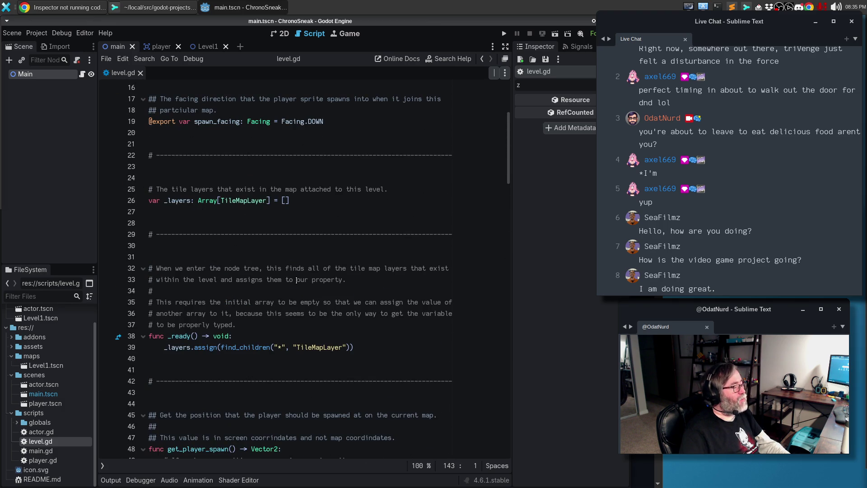
left_click(83, 9)
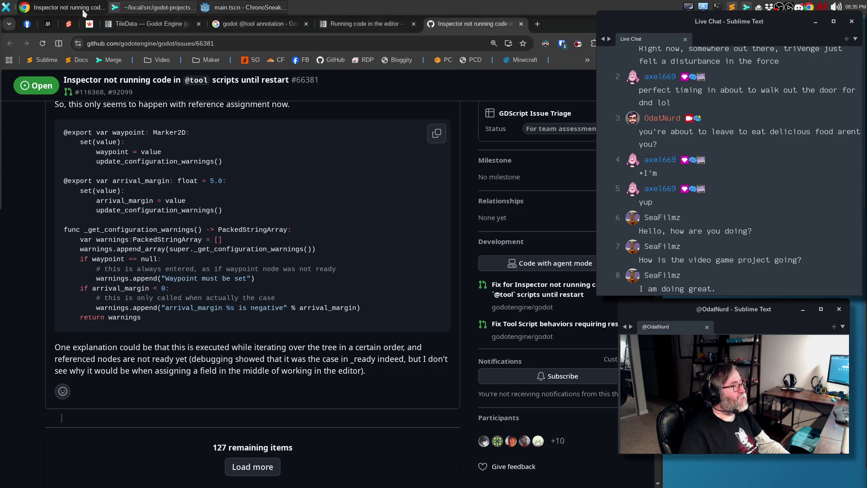
left_click(268, 25)
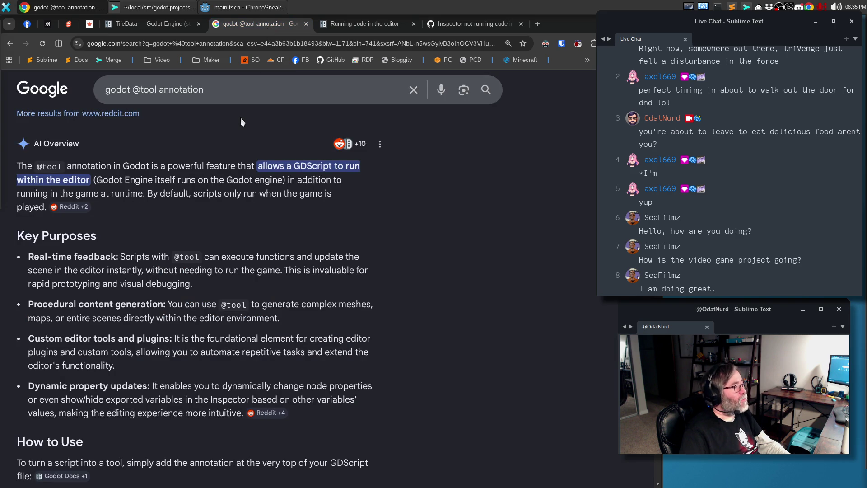
scroll(240, 118, "up", 3)
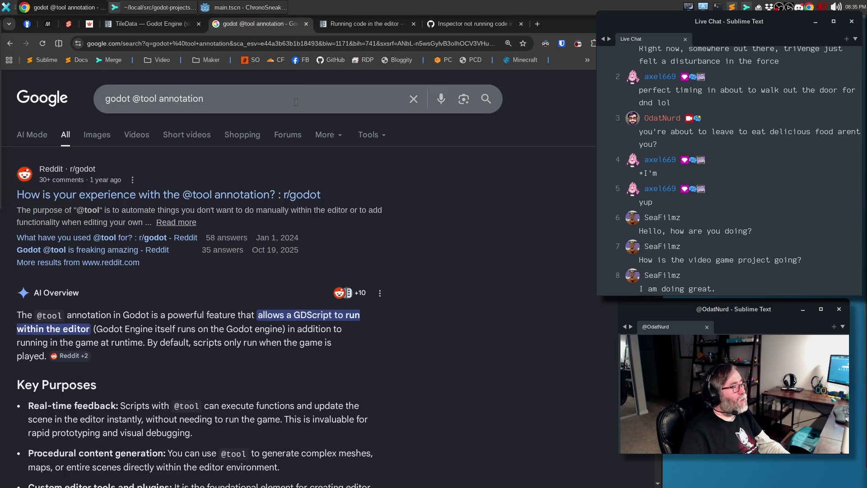
left_click(348, 27)
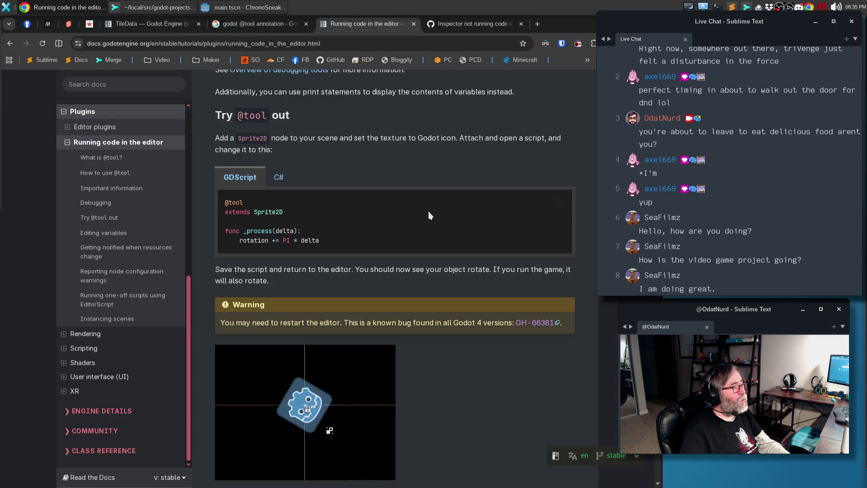
scroll(446, 226, "up", 10)
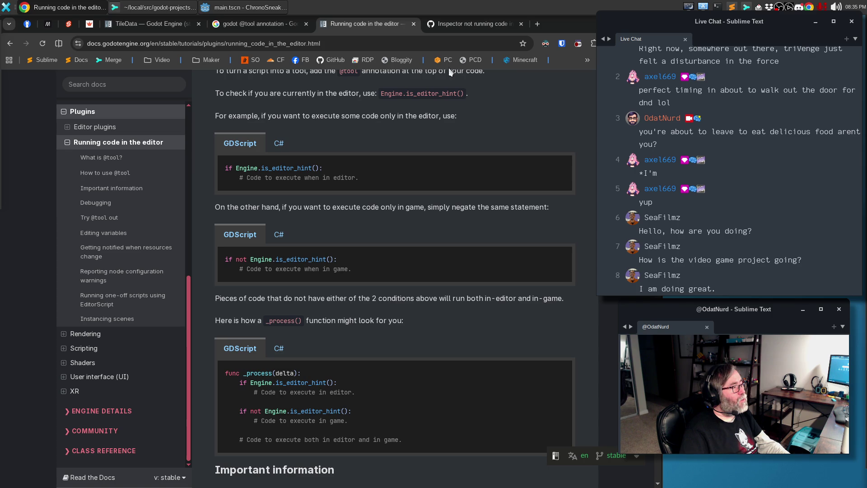
left_click(470, 26)
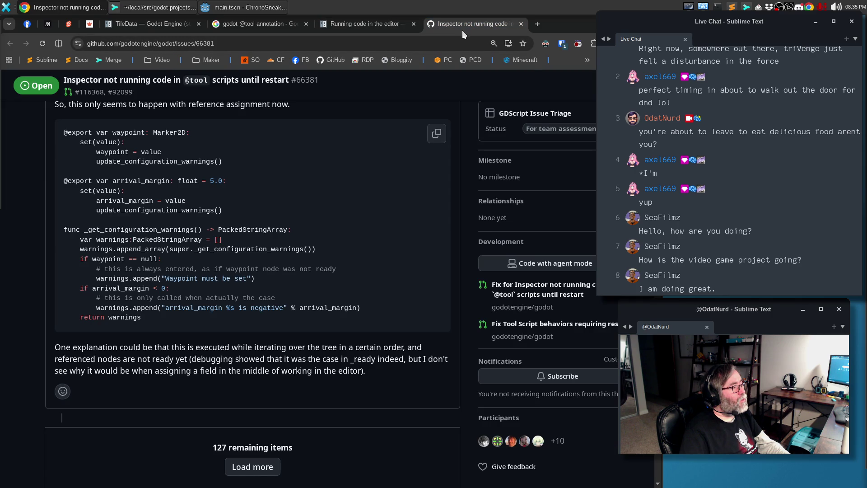
- Search Google for 'godot add warning to node list'
key("ctrl+l")
type("godot hide editor symbol sidebar")
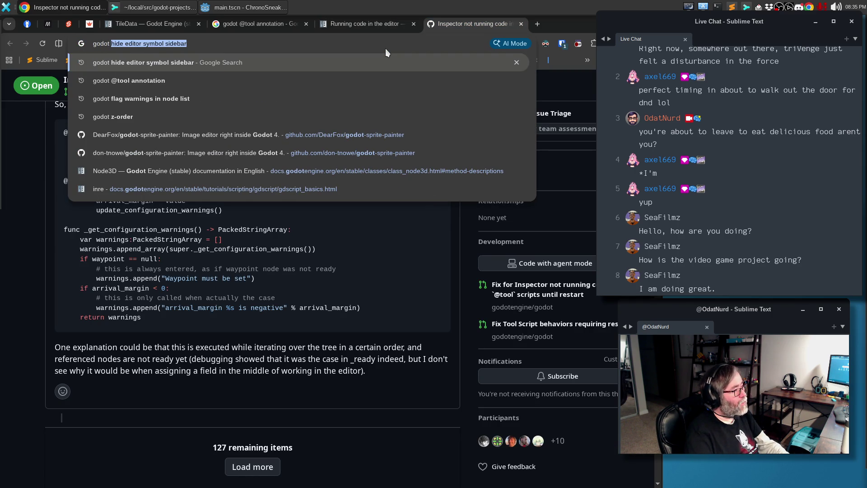
key("BackSpace")
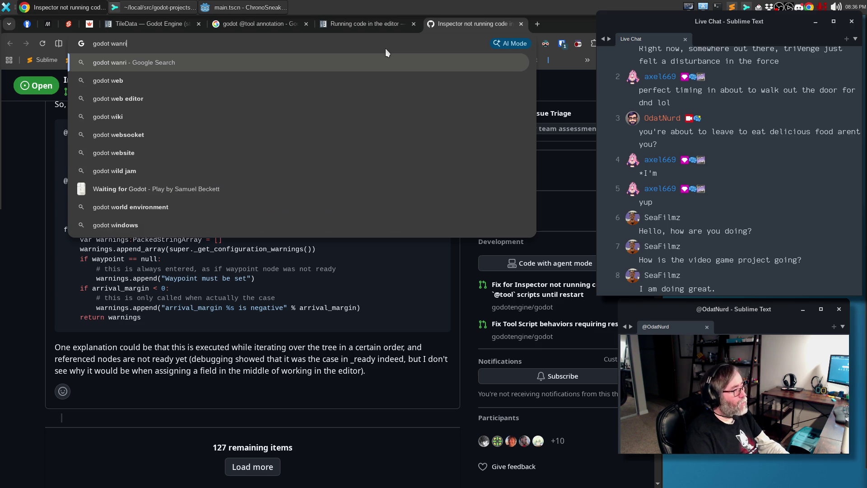
type("add warning to nod")
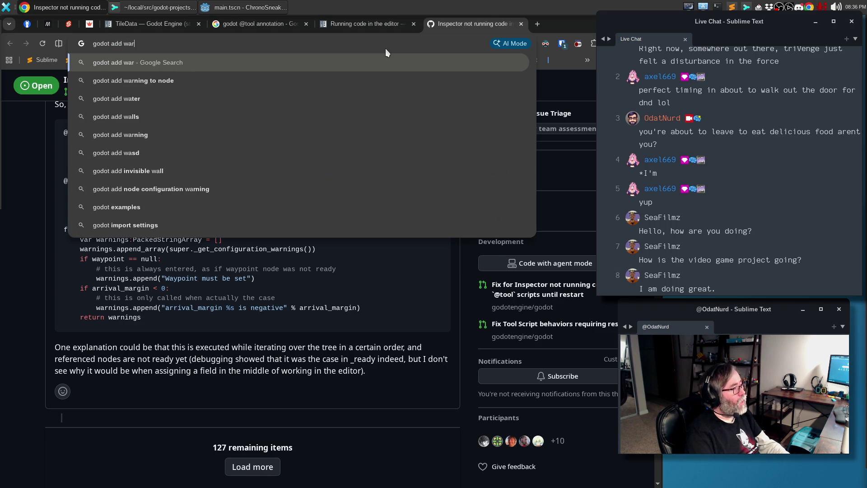
type("e list")
key("Return")
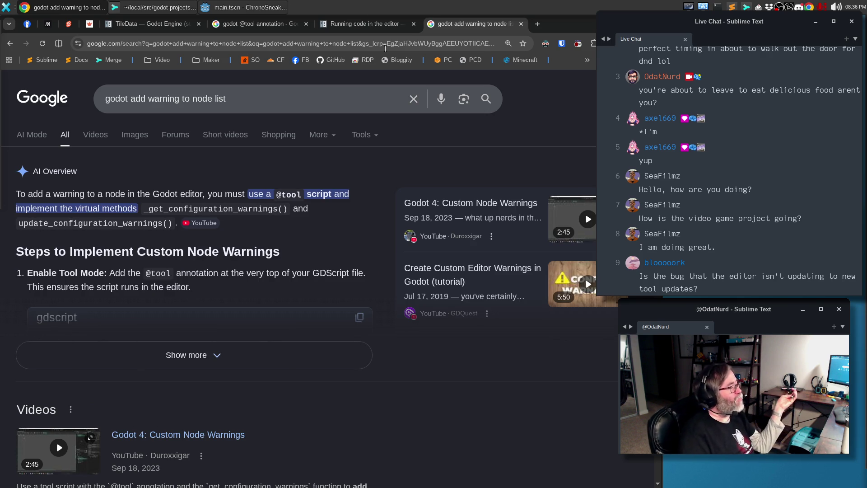
- Expand the AI Overview, select the _get_configuration_warnings method name, and return to Godot
left_click(248, 5)
left_click(247, 4)
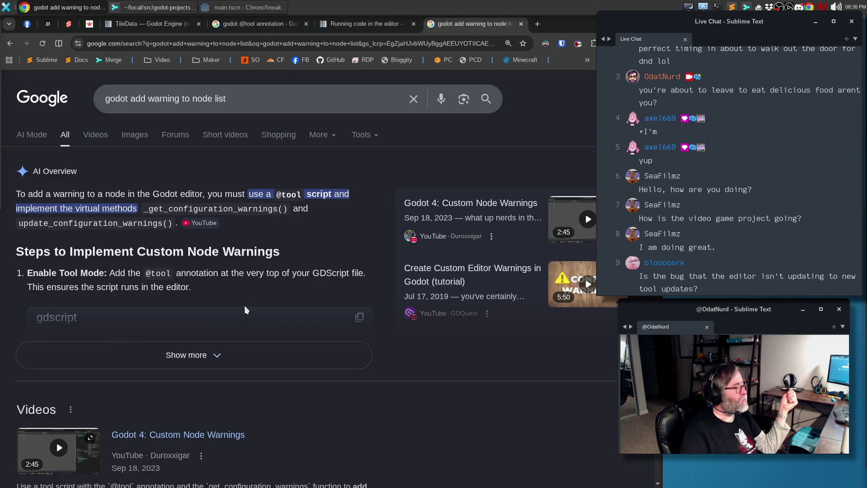
left_click(223, 346)
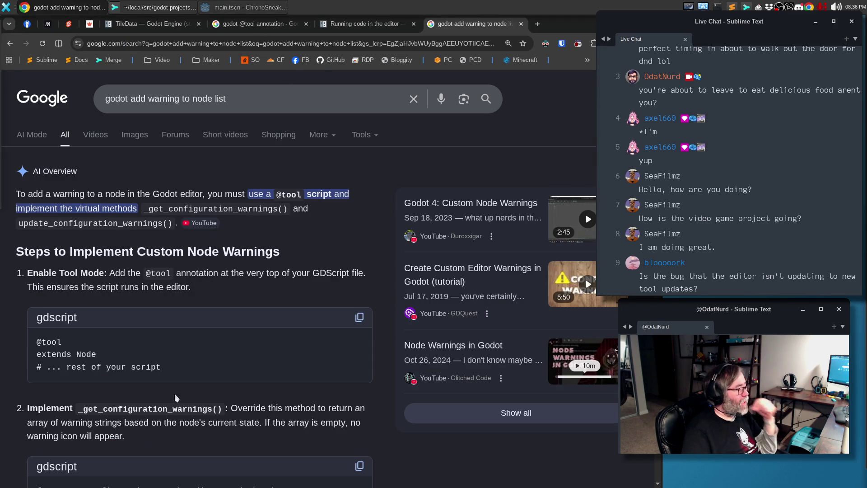
double_click(181, 404)
key("ctrl+c")
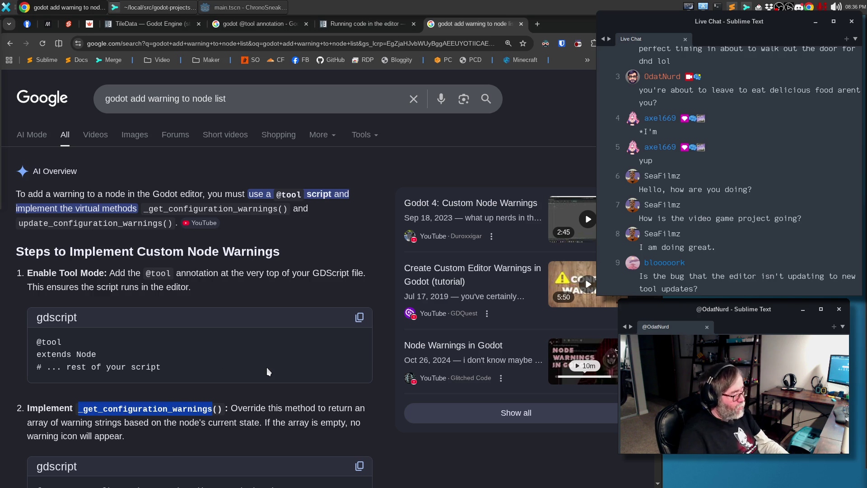
left_click(239, 7)
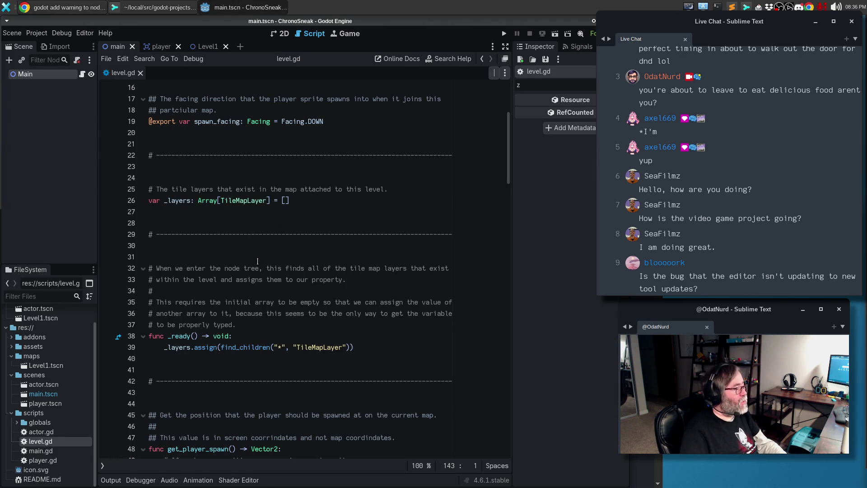
- Paste the _get_configuration_warnings name onto a new line above _ready
scroll(258, 261, "up", 5)
scroll(258, 251, "down", 3)
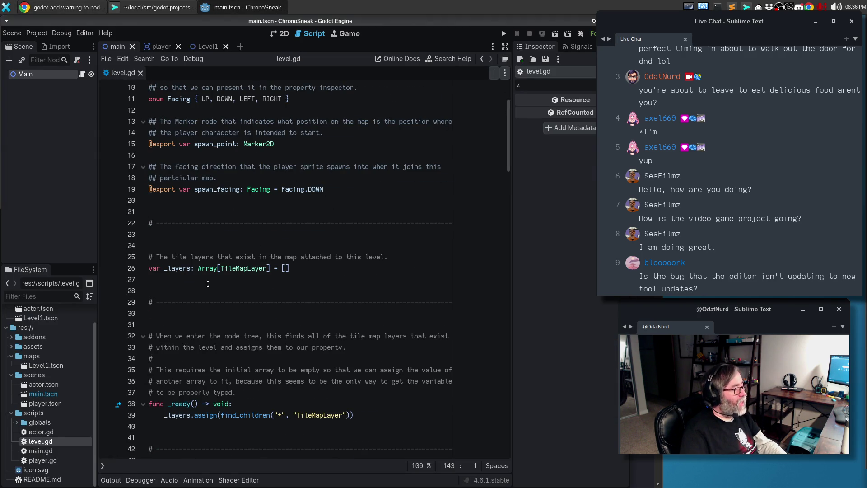
scroll(197, 262, "down", 2)
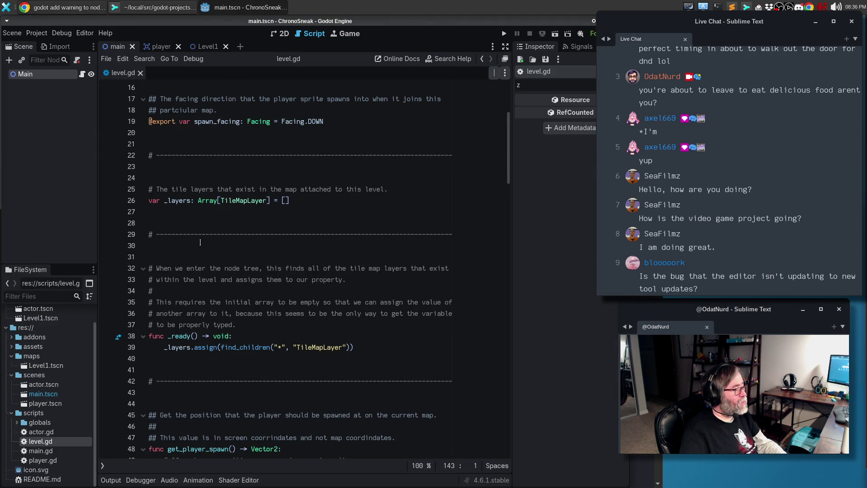
left_click(195, 241)
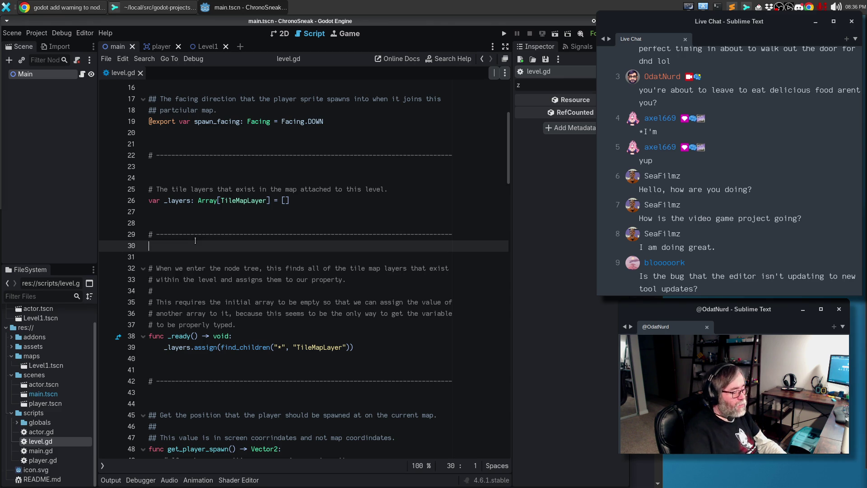
key("Return")
key("ctrl+v")
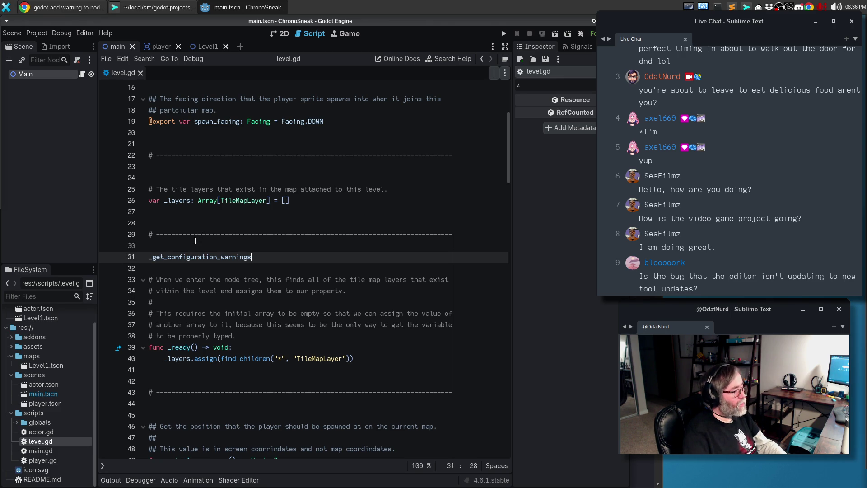
key("Up")
- Complete it as 'func _get_configuration_warnings() -> void:' with a pass body
key("Down")
type("fuj c")
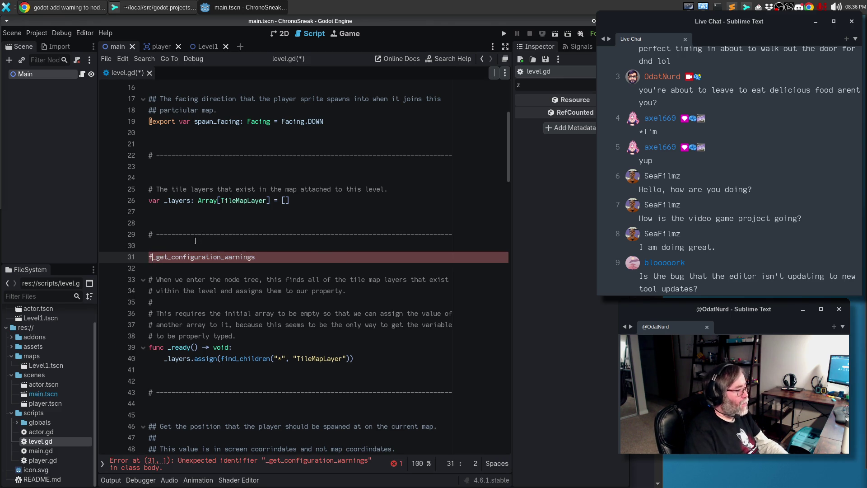
key("BackSpace")
key("BackSpace")
key("BackSpace")
type("nc")
key("End")
type("() -> ")
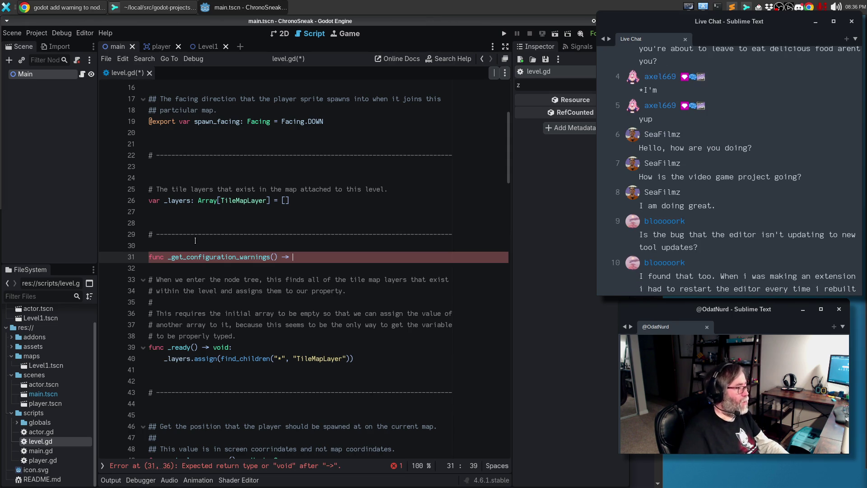
type("void")
type(":")
key("Escape")
key("Return")
type("pass")
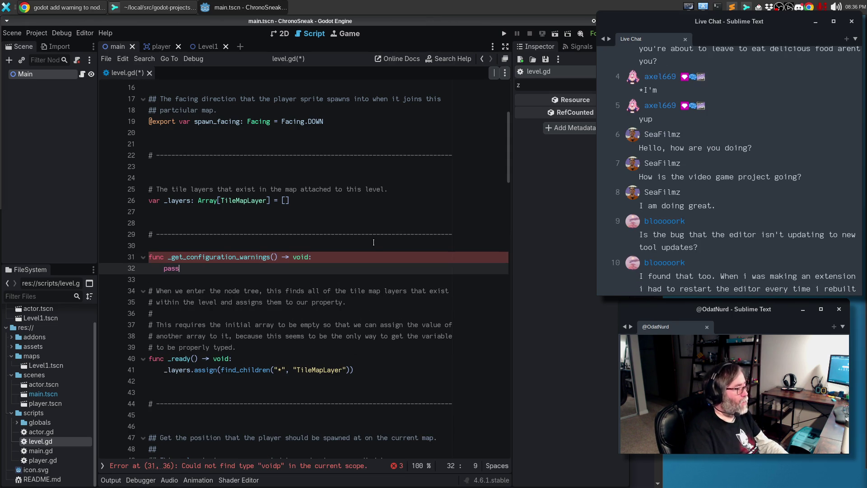
left_click(232, 257, "ctrl")
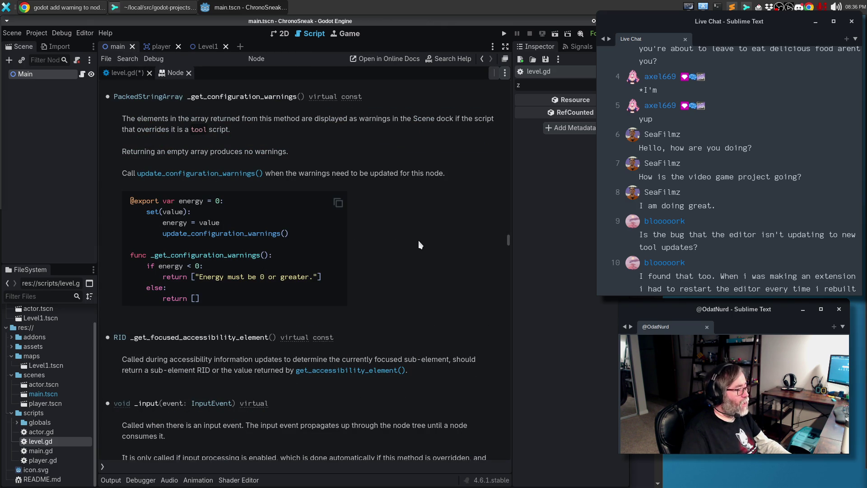
- Change the function's return type from void to PackedStringArray
scroll(420, 239, "up", 3)
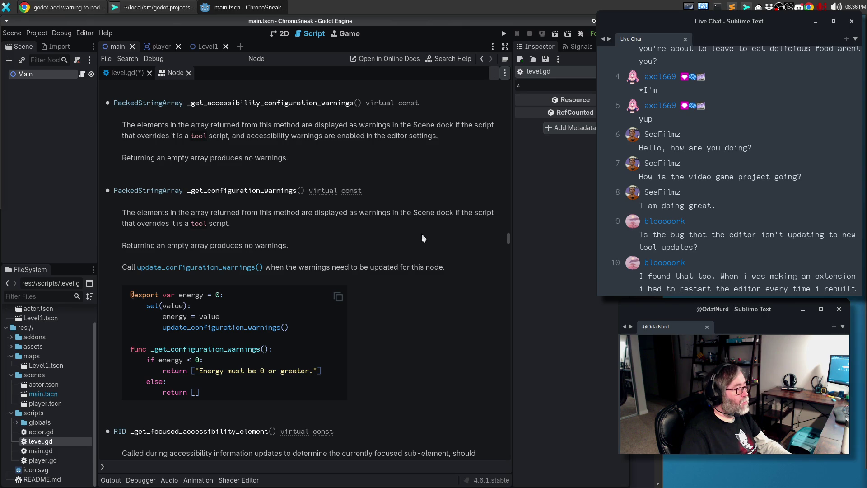
key("alt+Tab")
key("alt+Tab")
left_click(126, 73)
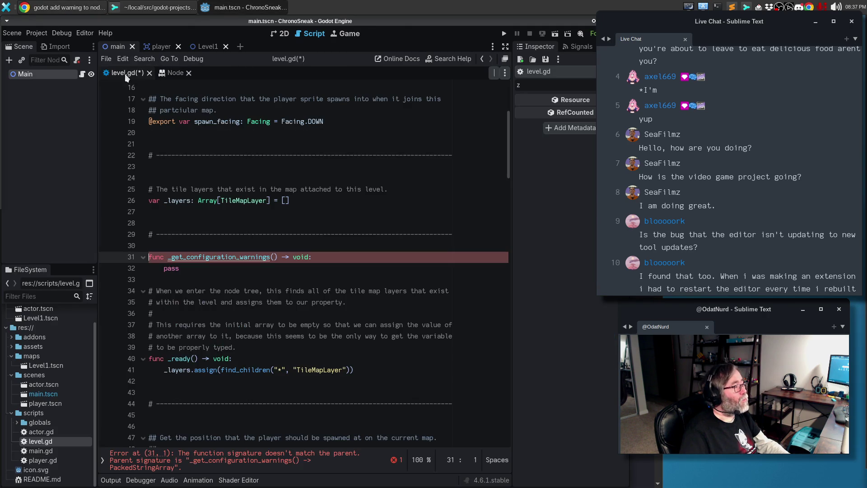
double_click(302, 257)
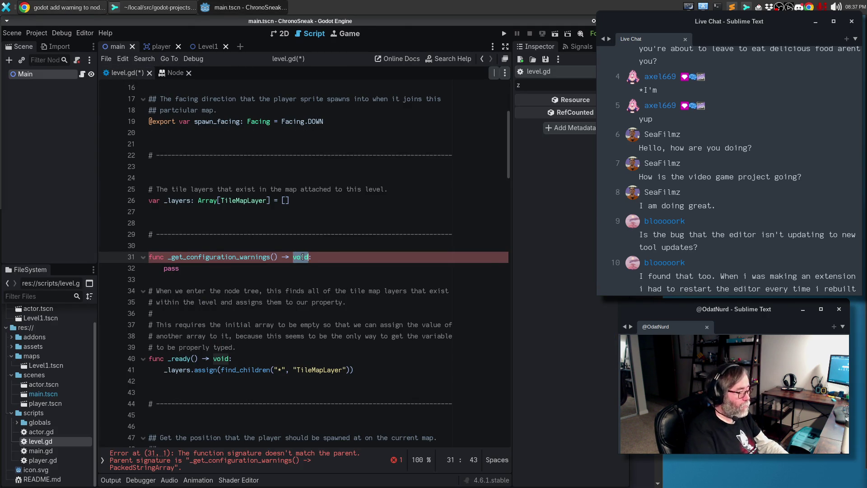
type("OP")
key("BackSpace")
key("BackSpace")
type("Pack")
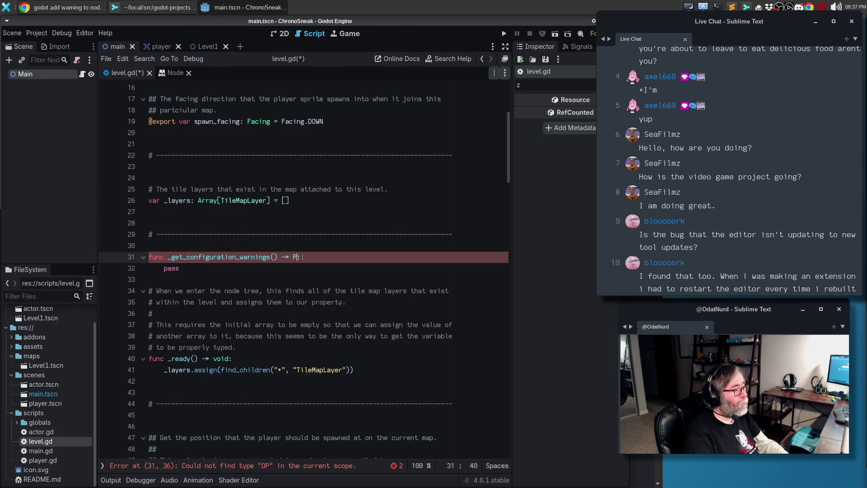
key("BackSpace")
key("BackSpace")
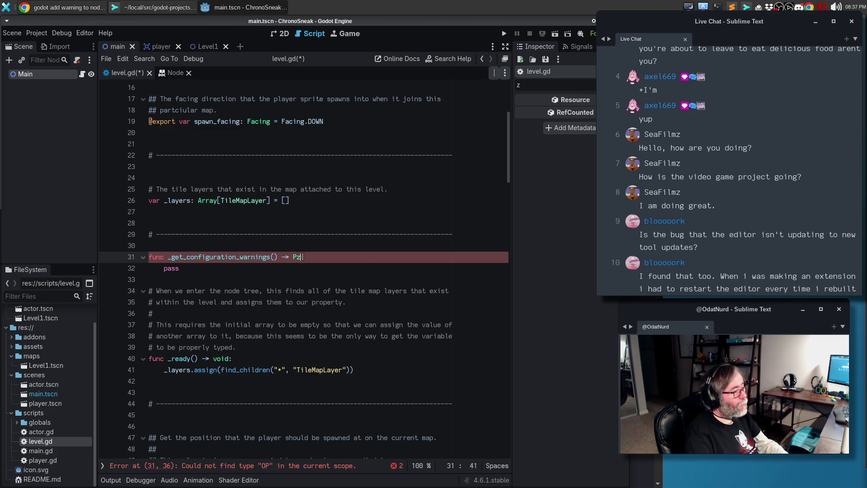
type("ckedStringAr")
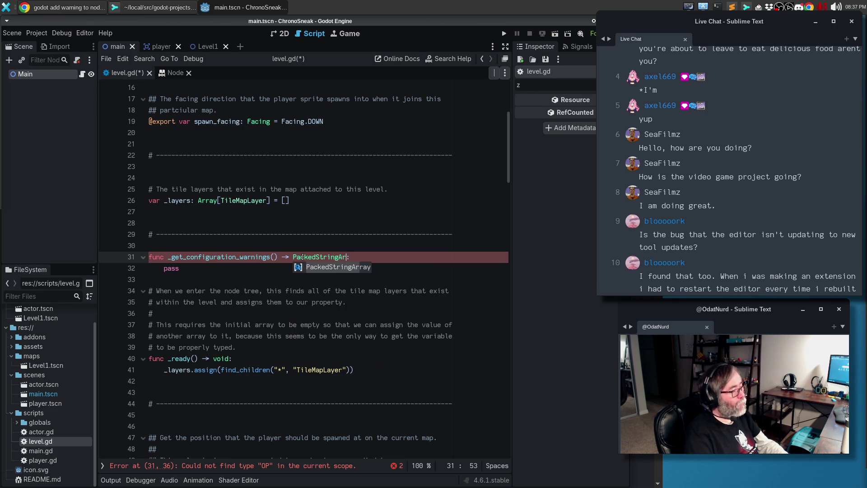
key("Return")
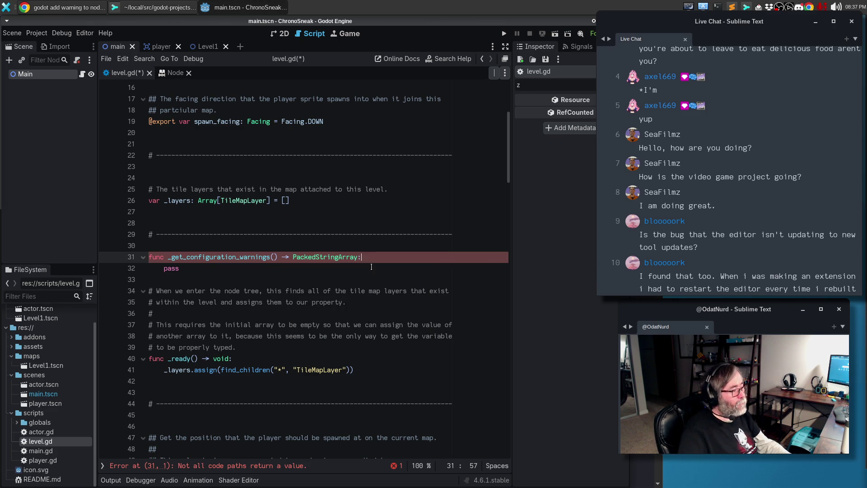
- Replace the pass body with 'return []'
left_click(334, 269)
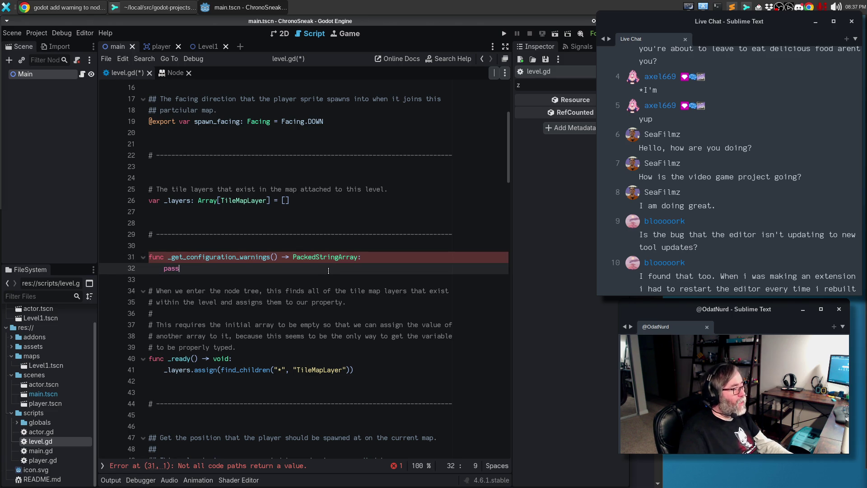
key("BackSpace")
key("BackSpace")
key("BackSpace")
type("return [")
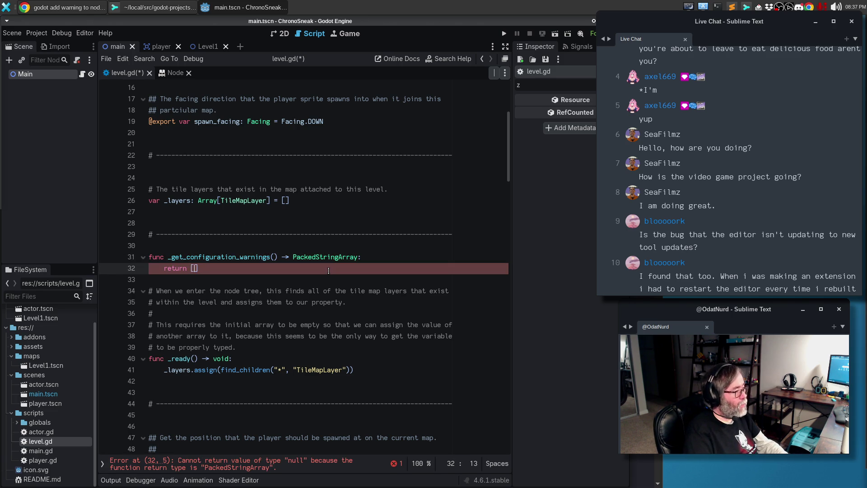
type("]")
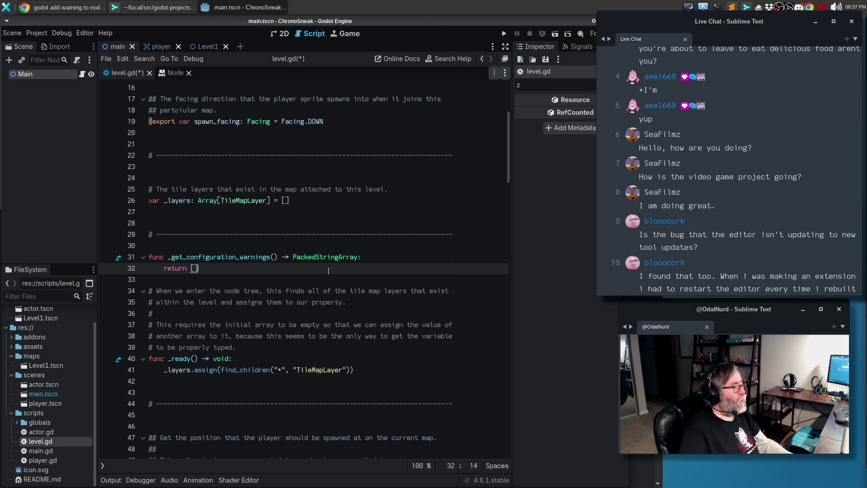
left_click(221, 258, "ctrl")
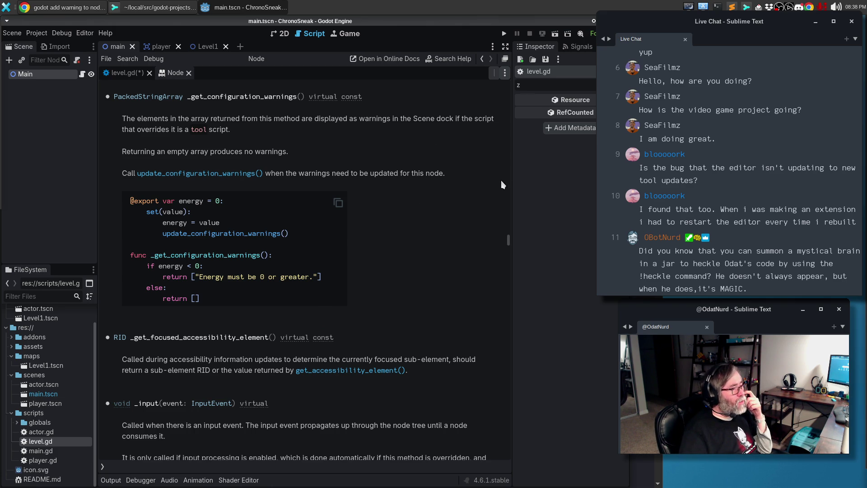
left_click(223, 10)
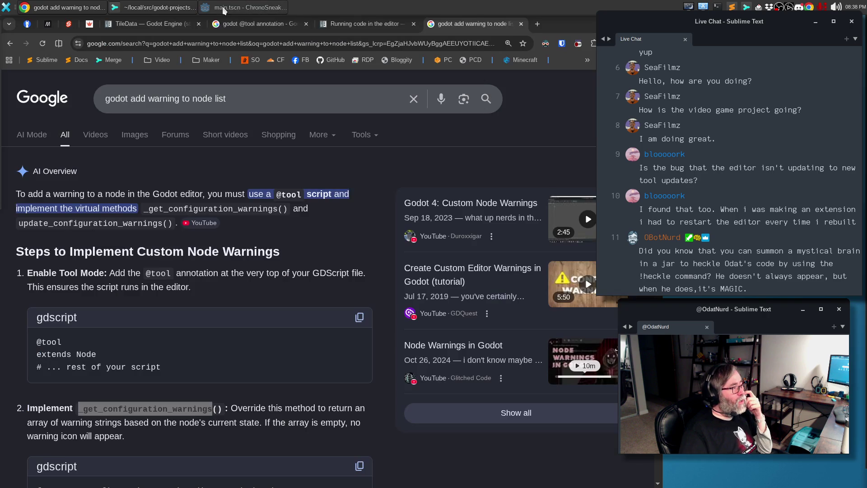
left_click(223, 10)
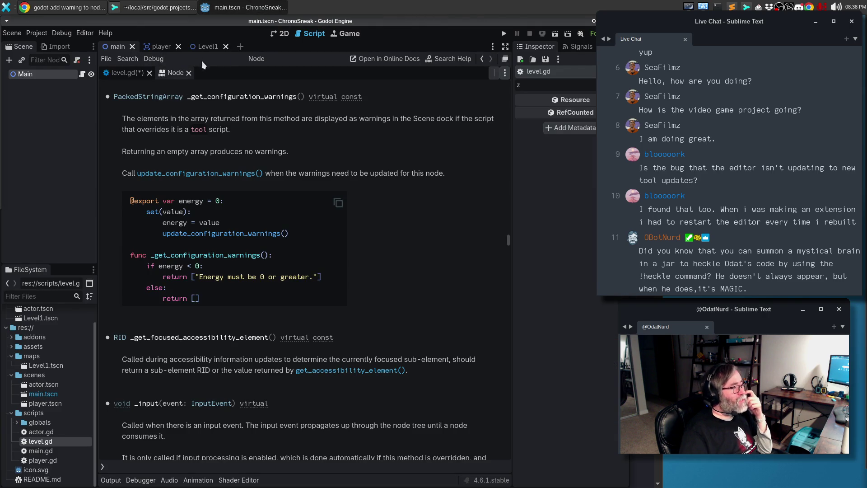
left_click(131, 74)
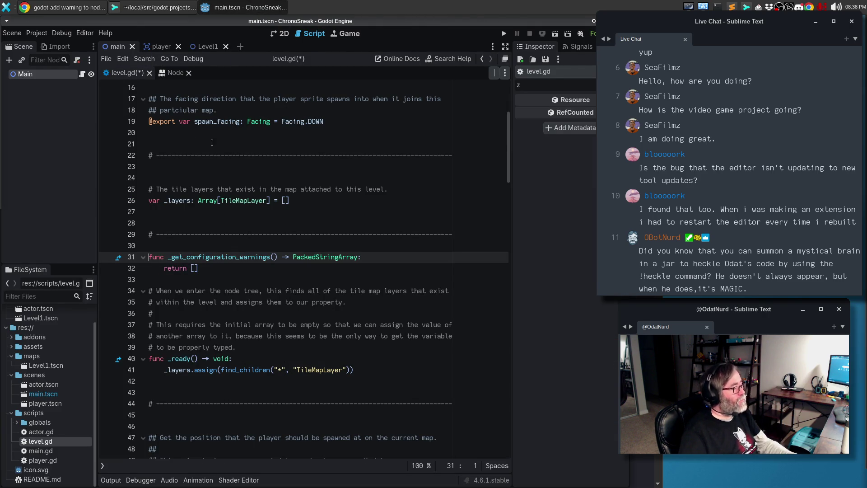
- Save level.gd and paste a separator comment after the configuration-warnings function
key("ctrl+s")
left_click(225, 234)
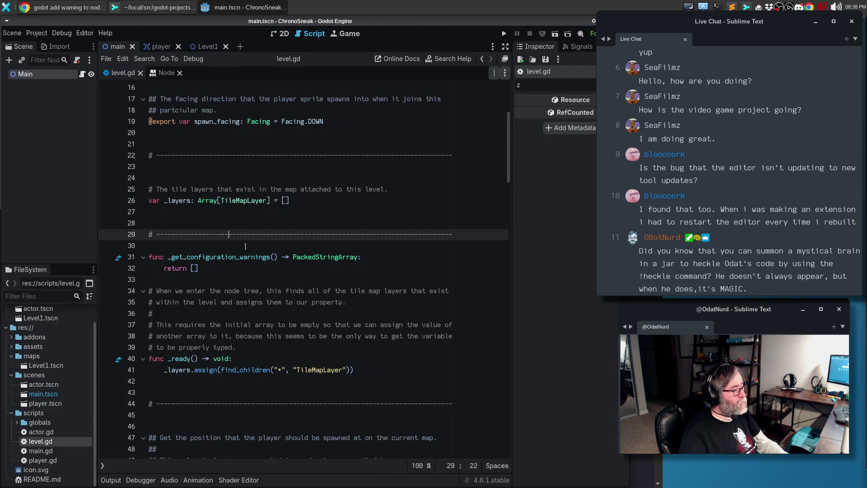
key("Down")
key("Return")
key("Down")
key("Down")
key("Down")
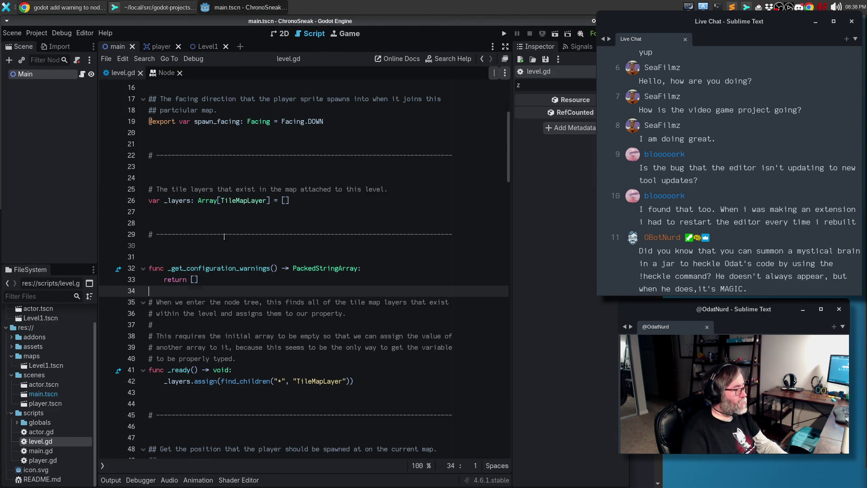
key("Return")
key("Return")
type("# ------------------------------------------------------------------------------")
key("Return")
key("Return")
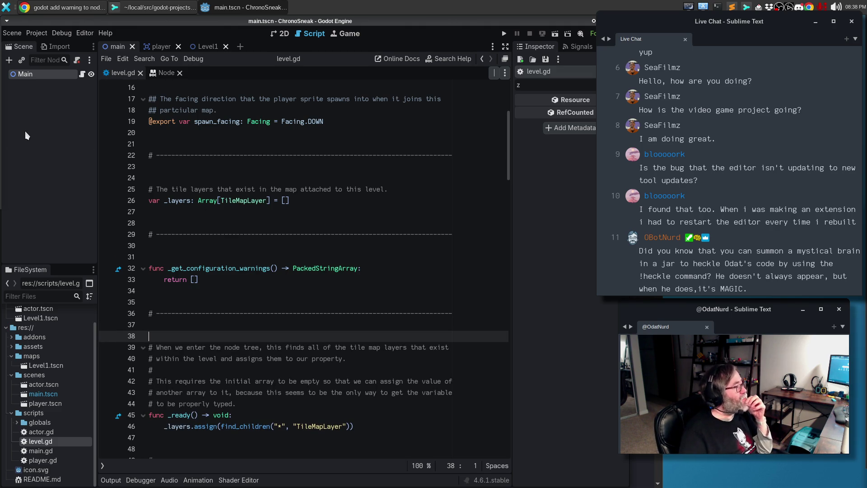
- Change the return list to ["poop"] and show the Level1 map in the 2D view
left_click(207, 46)
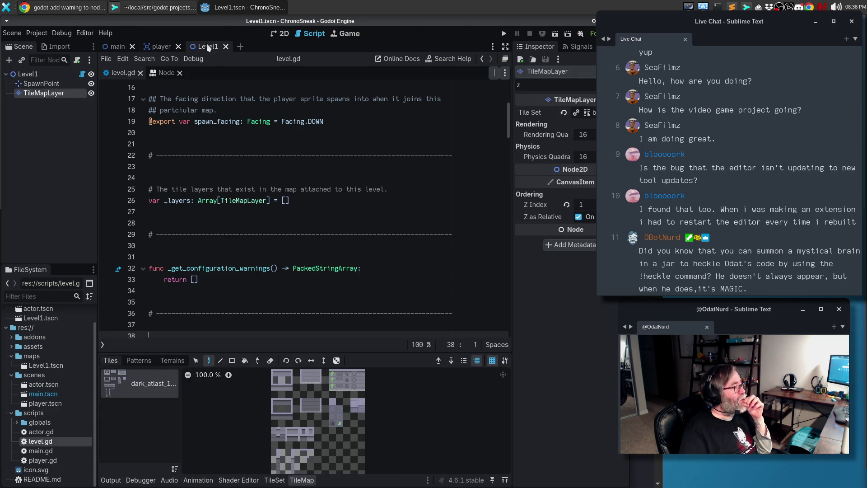
left_click(48, 149)
left_click(195, 279)
type("\"poop")
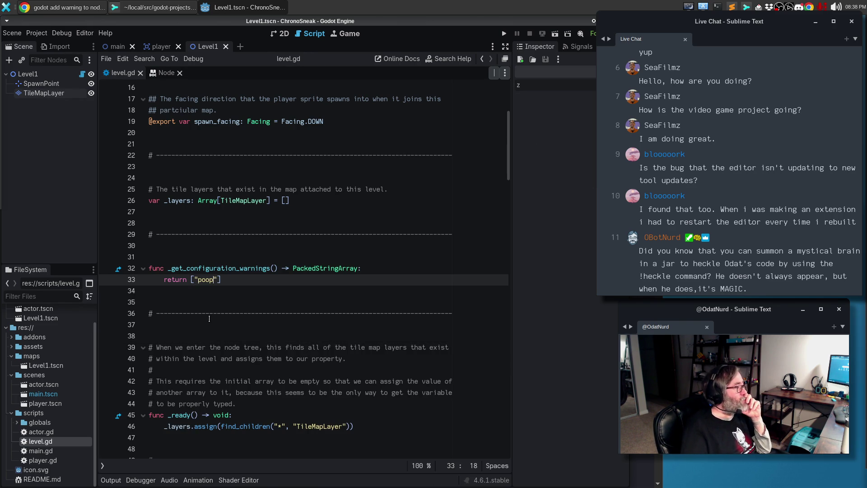
left_click(284, 36)
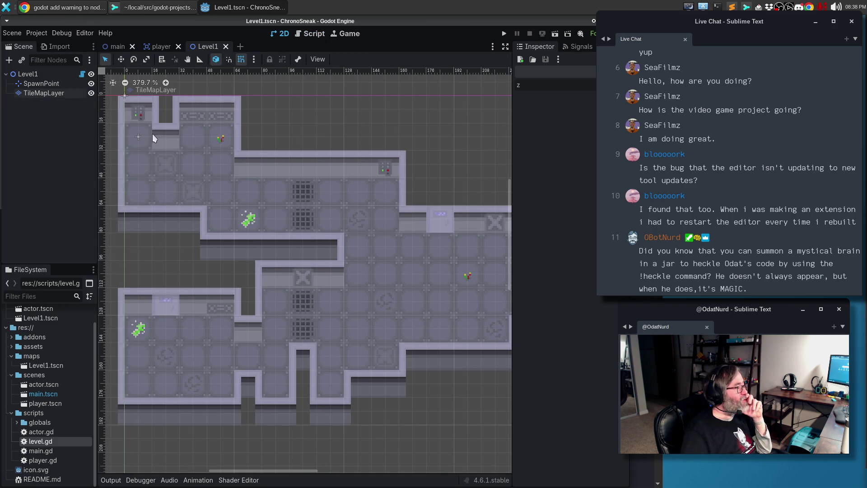
- Switch the selection between the TileMapLayer and SpawnPoint nodes in Level1
left_click(136, 134)
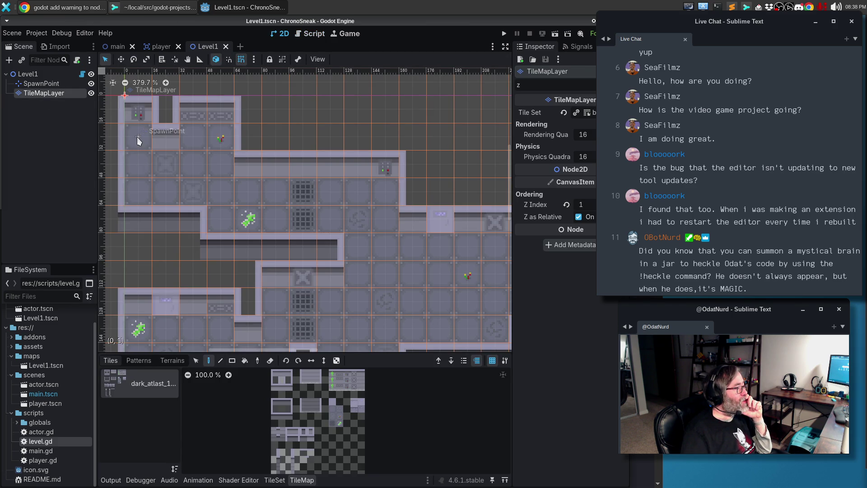
left_click(50, 84)
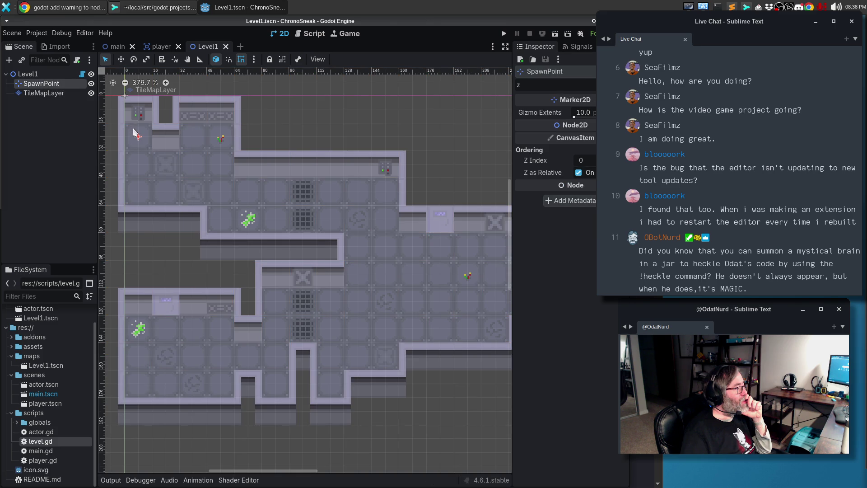
left_click(137, 136)
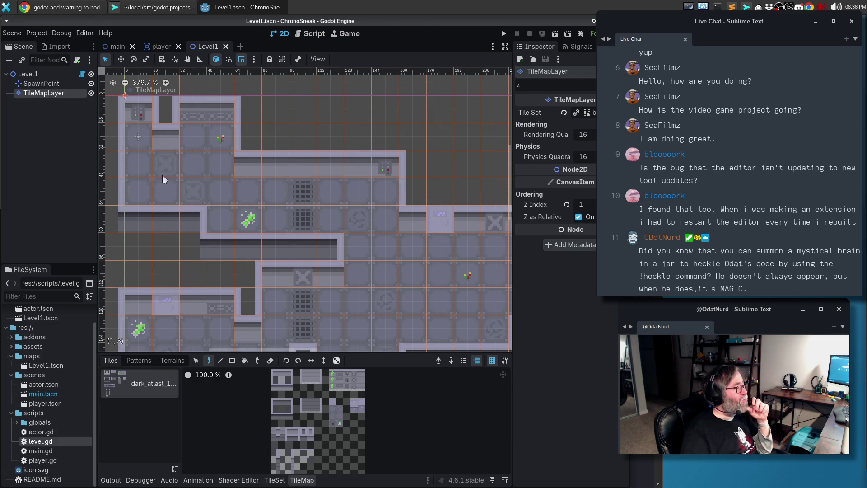
scroll(169, 183, "up", 2)
scroll(169, 182, "left", 4)
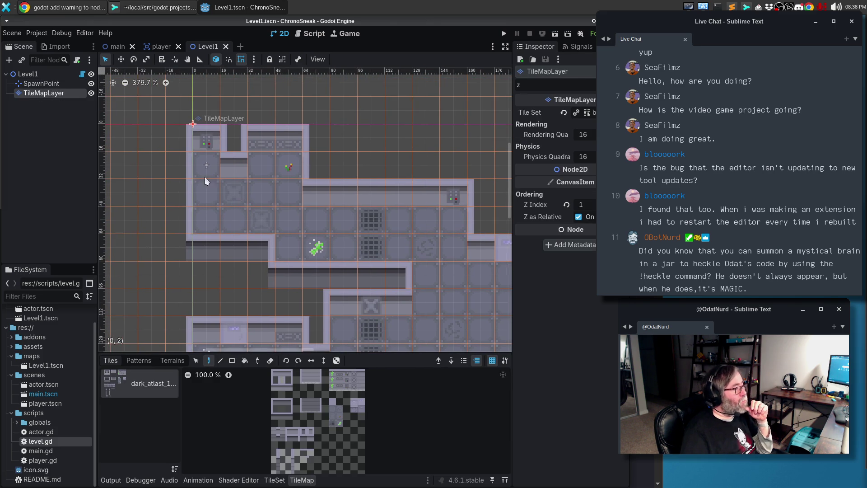
left_click(36, 83)
scroll(191, 146, "up", 1)
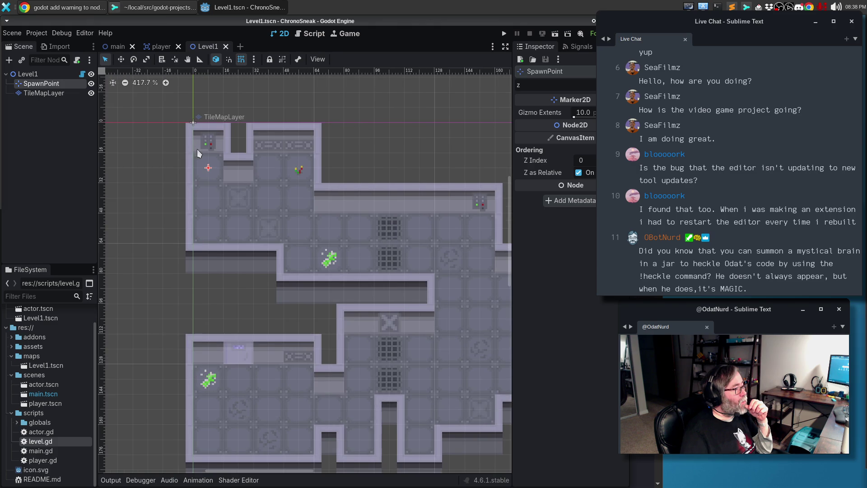
left_click(207, 168)
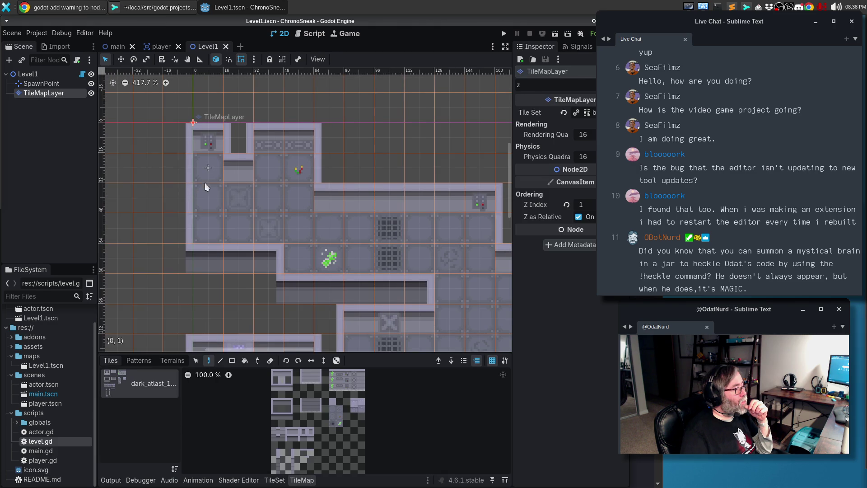
left_click(41, 83)
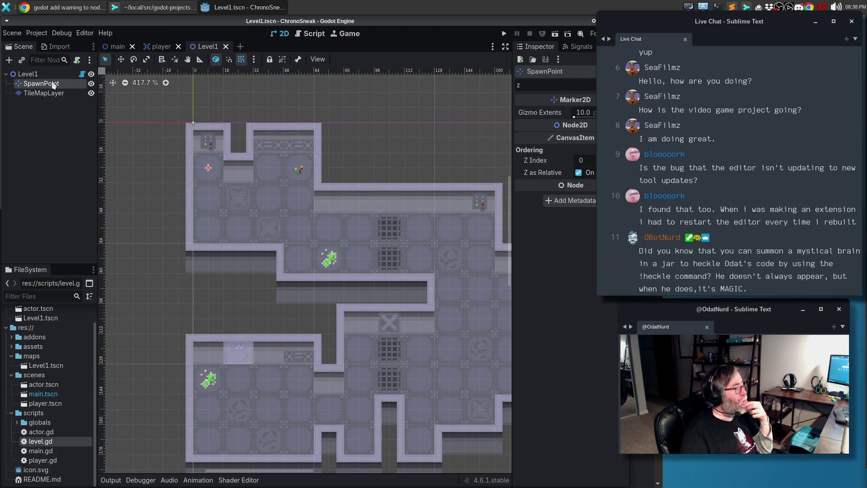
left_click(208, 168)
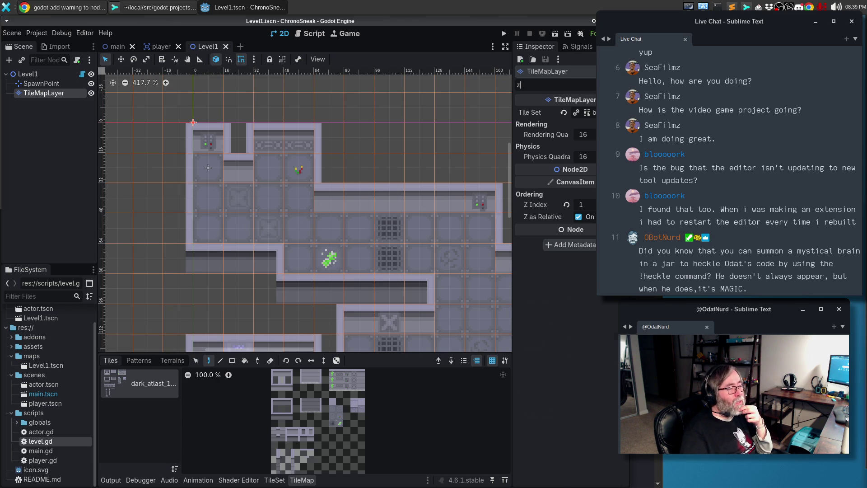
- Clear the Inspector property filter and reload the current project
key("BackSpace")
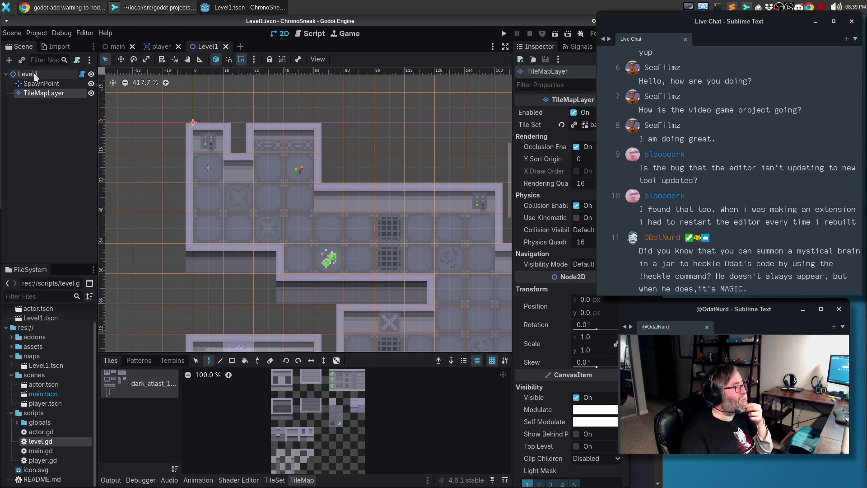
left_click(33, 85)
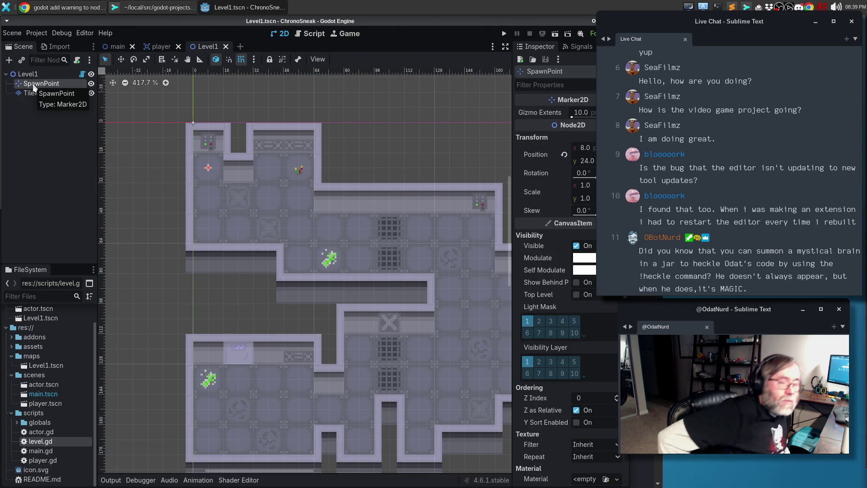
left_click(40, 35)
left_click(57, 128)
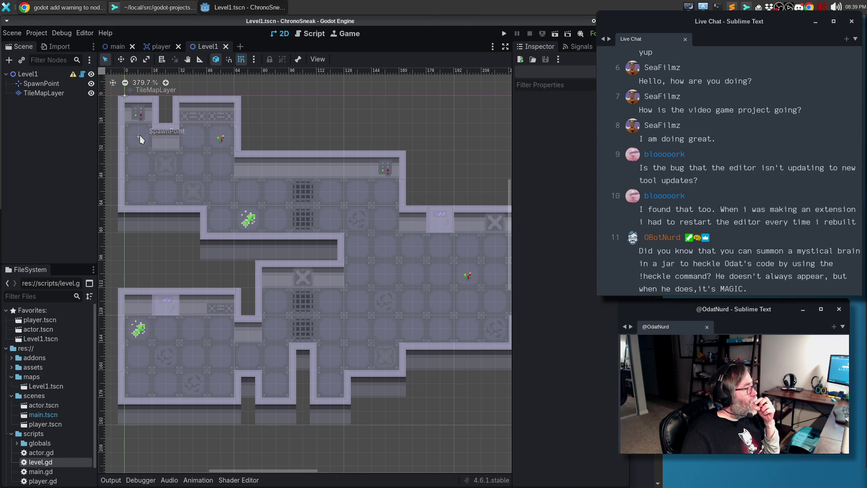
- Expand res://addons in the FileSystem dock after toggling the maps and assets folders
left_click(139, 153)
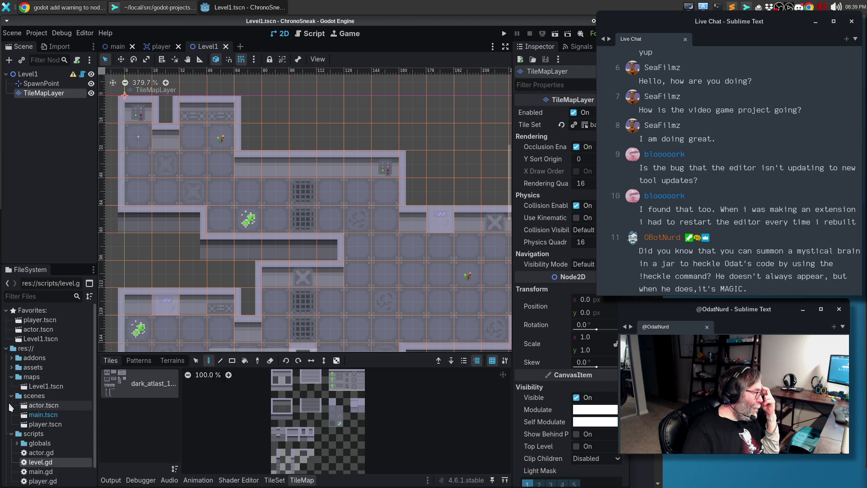
left_click(12, 376)
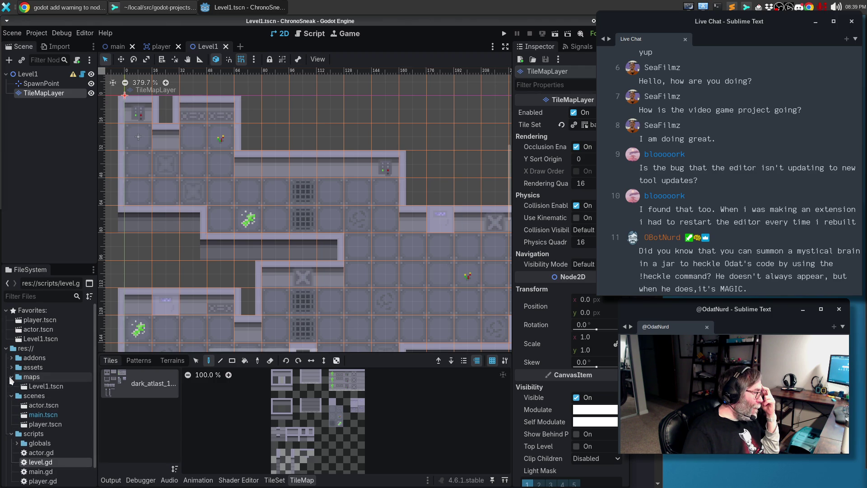
left_click(11, 377)
left_click(11, 367)
left_click(12, 367)
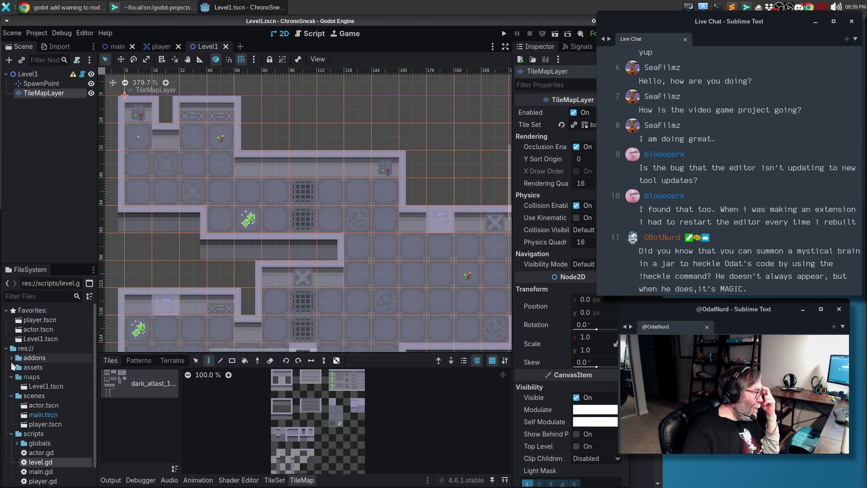
left_click(11, 358)
left_click(17, 376)
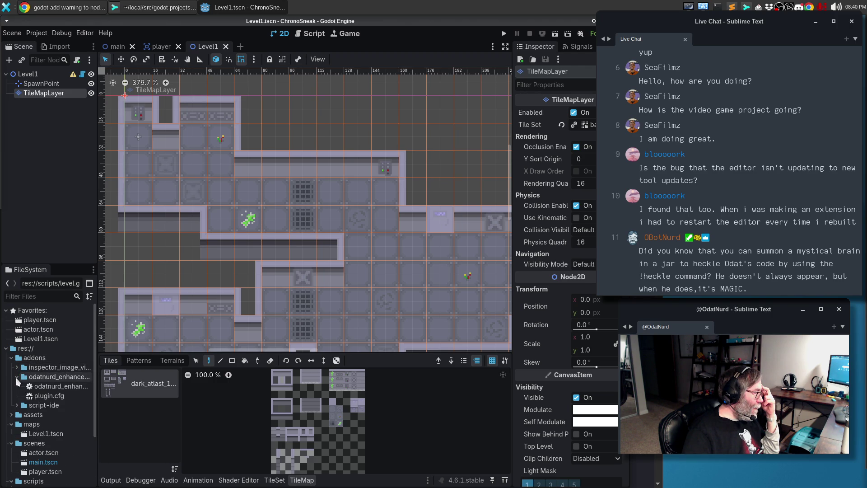
left_click(17, 377)
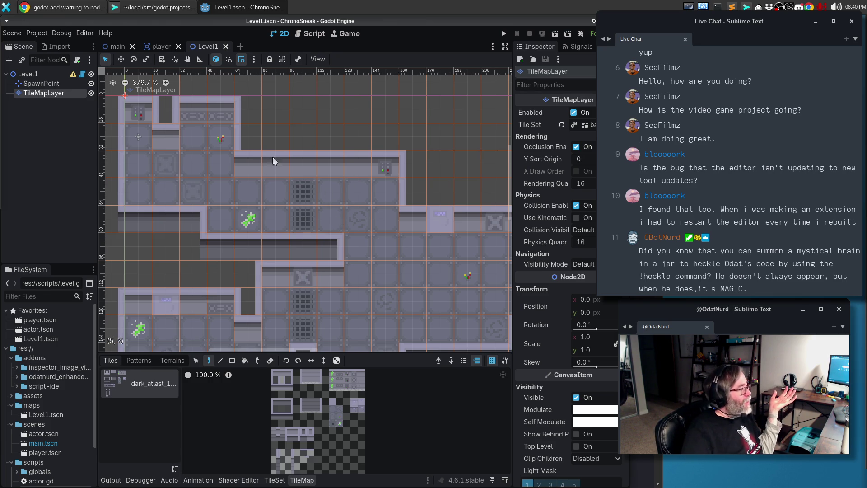
left_click(60, 434)
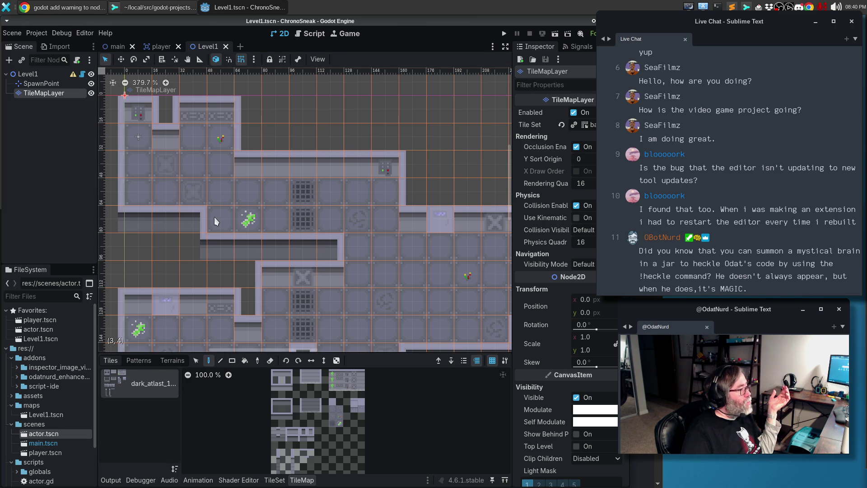
- Open and dismiss Level1's 'poop' warning, then filter TileMapLayer's properties by 'z'
mouse_move(75, 78)
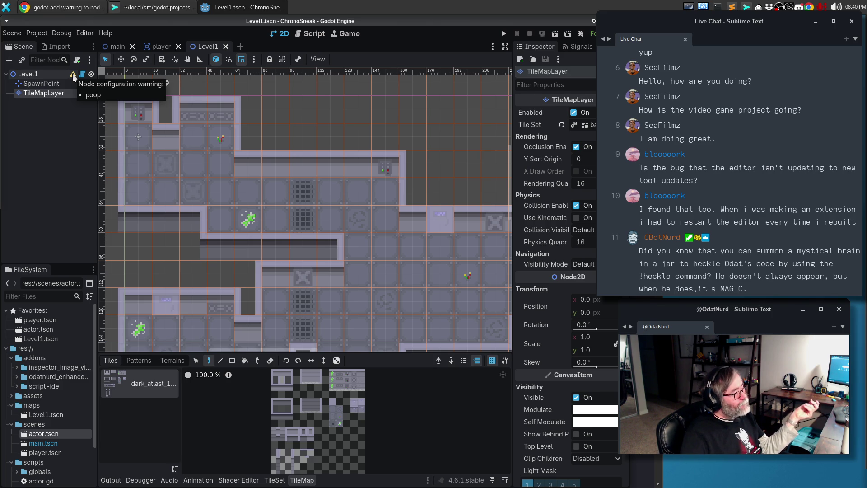
left_click(73, 75)
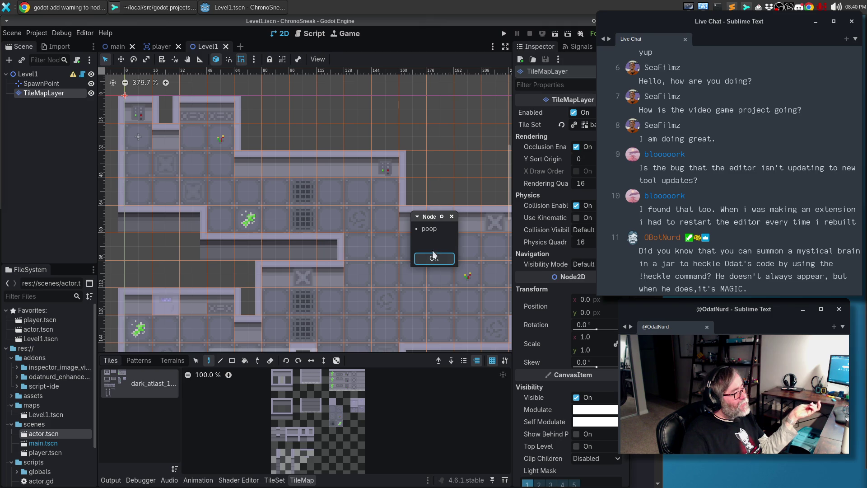
left_click(434, 257)
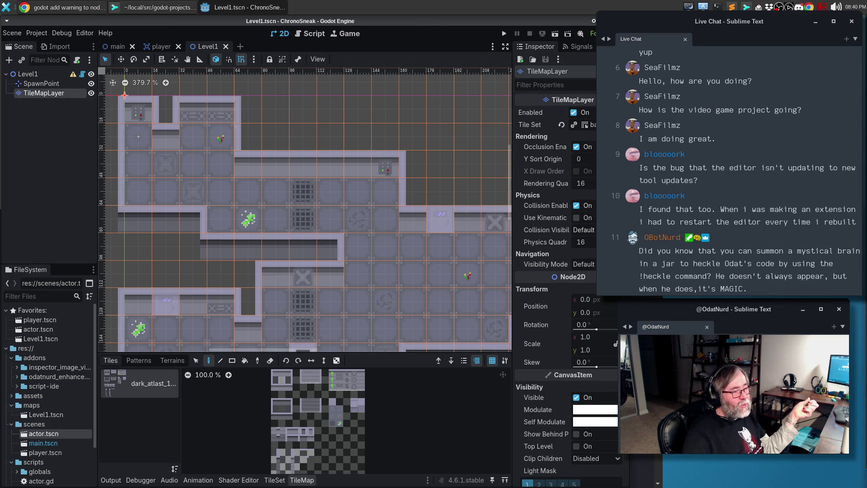
left_click(548, 86)
type("z")
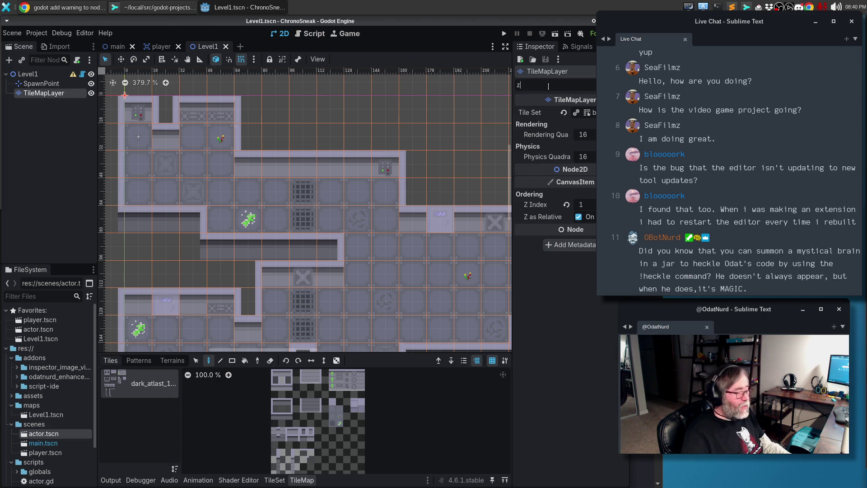
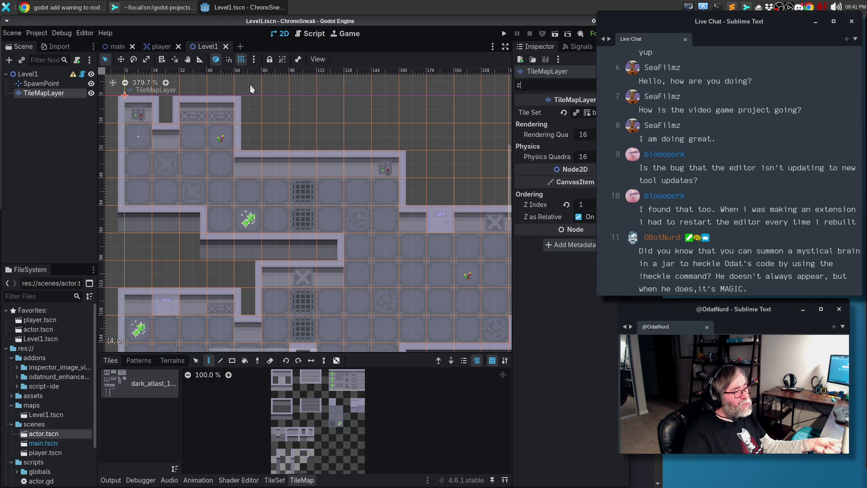
- Select the SpawnPoint node and switch to Move Mode
mouse_move(128, 48)
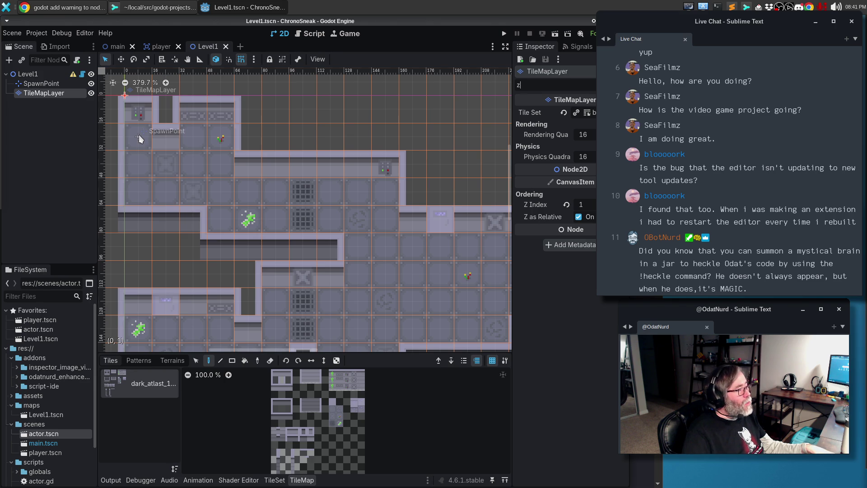
left_click(46, 83)
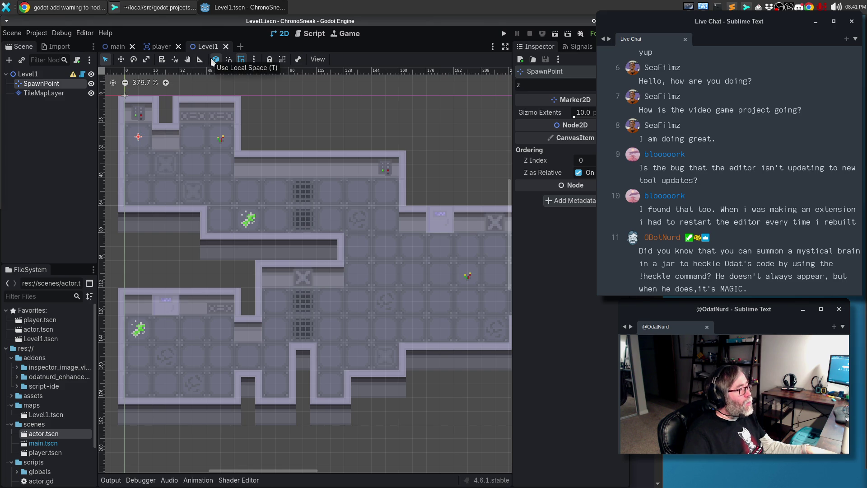
left_click(121, 61)
left_click(140, 153)
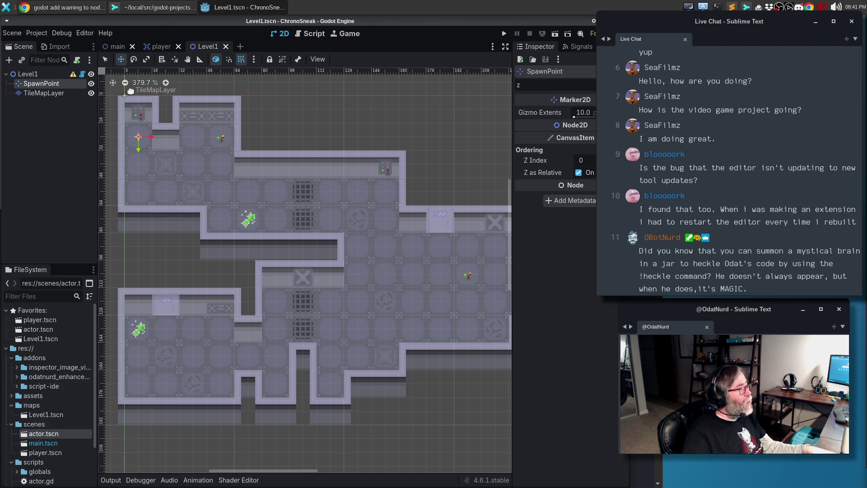
- Reselect the TileMapLayer node and bring up level.gd in the Script workspace
left_click(105, 59)
left_click(174, 183)
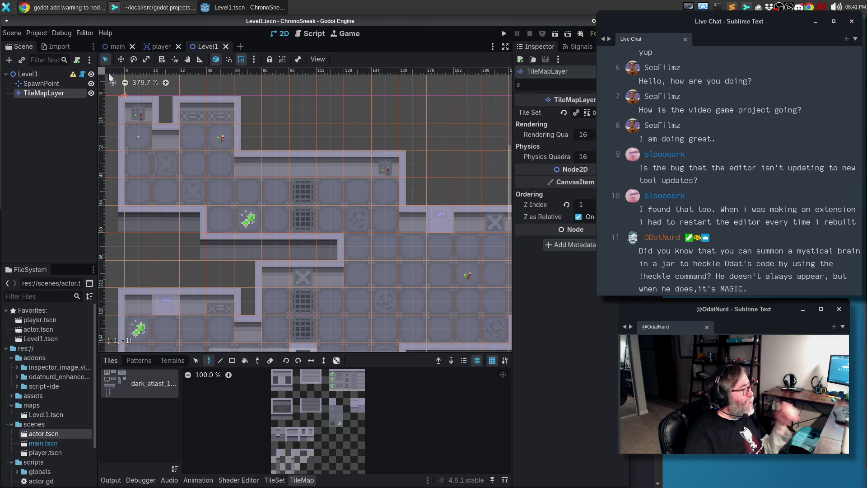
left_click(309, 36)
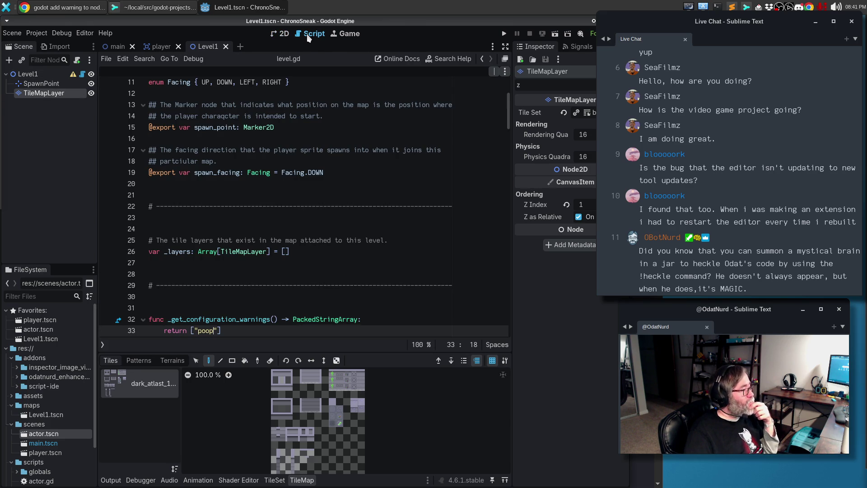
- Declare var bad_layers := 0 at the top of _get_configuration_warnings
left_click(311, 162)
scroll(370, 265, "down", 2)
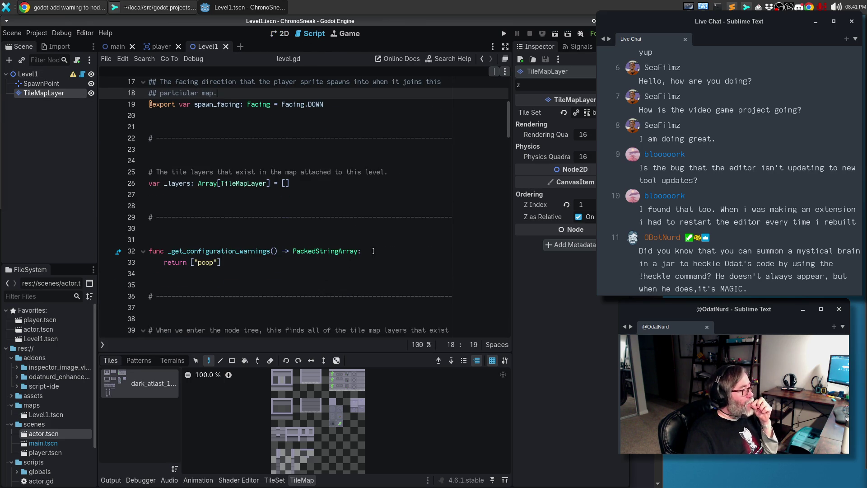
left_click(373, 251)
key("Return")
type("var ")
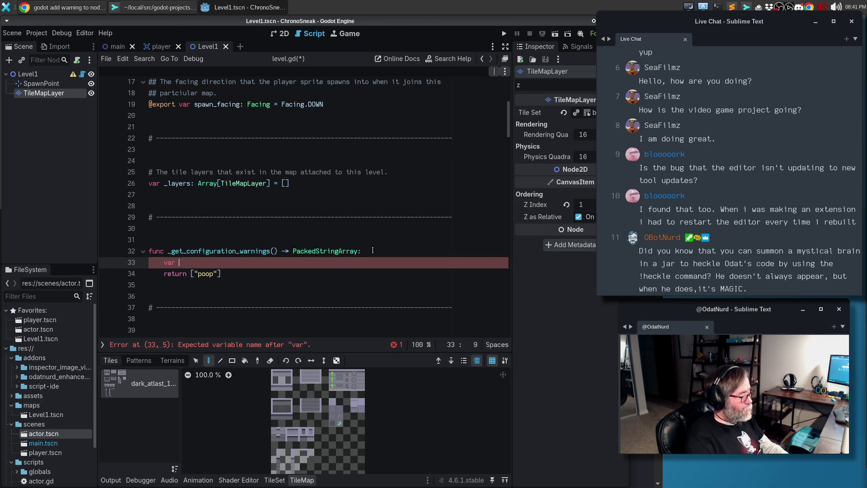
type("misconfigure")
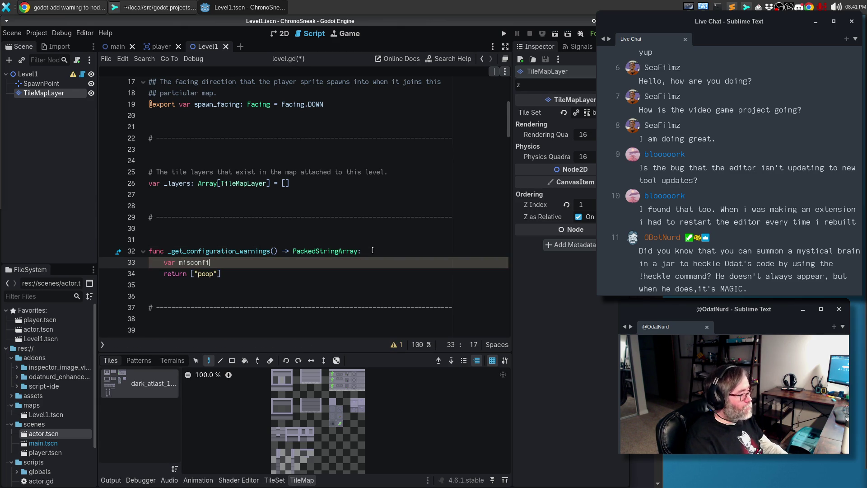
type("d:")
key("BackSpace")
key("ctrl+BackSpace")
type("ad_lay")
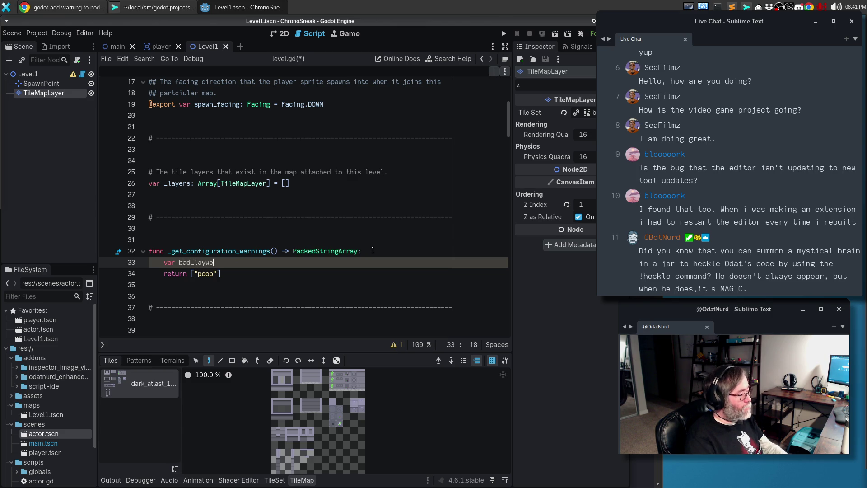
type("ers")
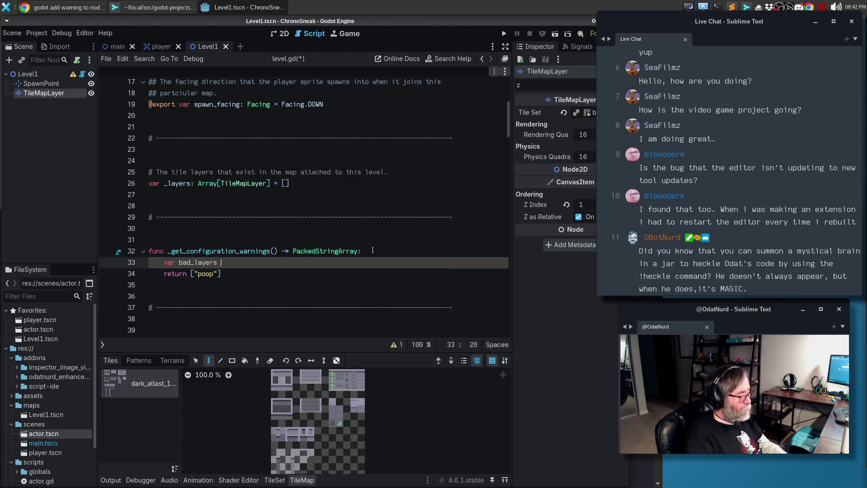
- Add a for loop over _layers that increments bad_layers when layer.z_index == 1
key("Return")
key("Return")
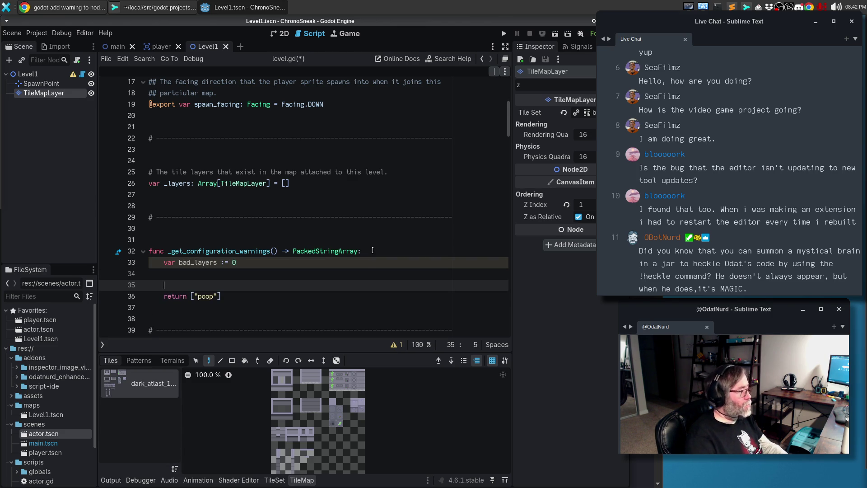
type("ayer in _l")
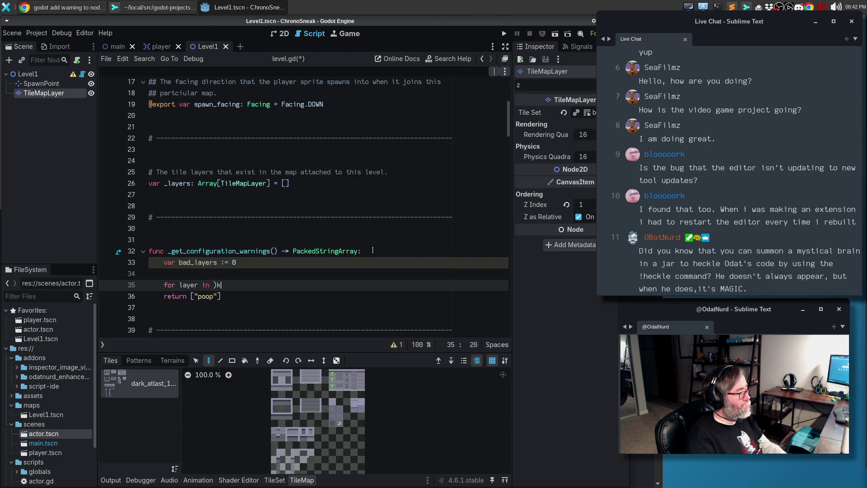
type("ayers:")
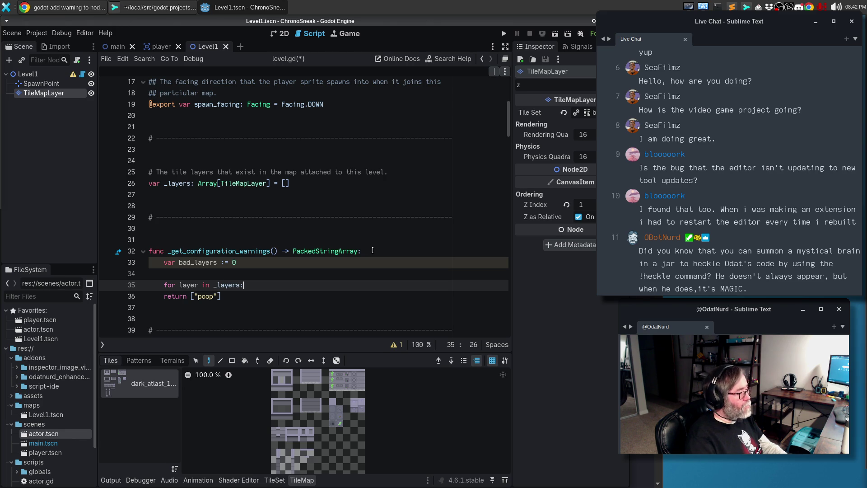
key("Return")
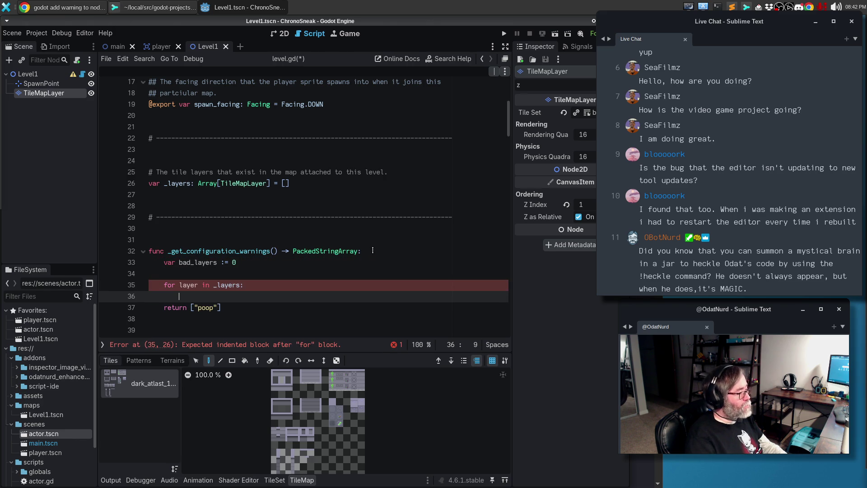
type("if layer.z")
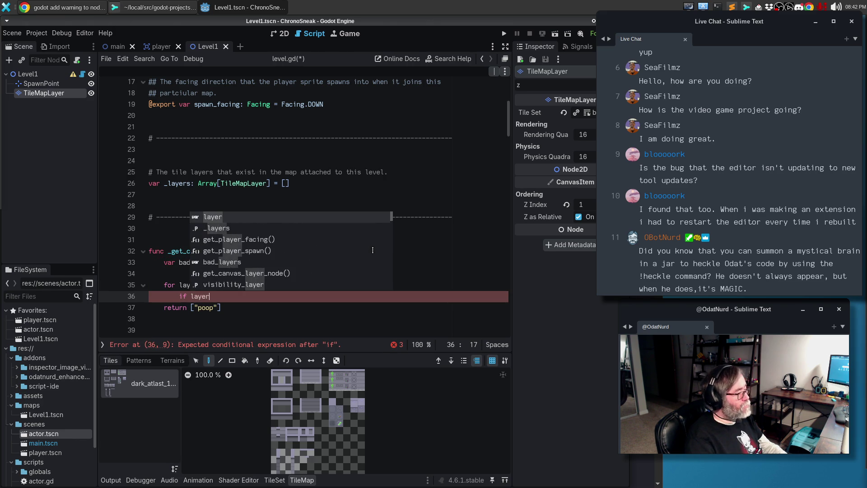
type("_")
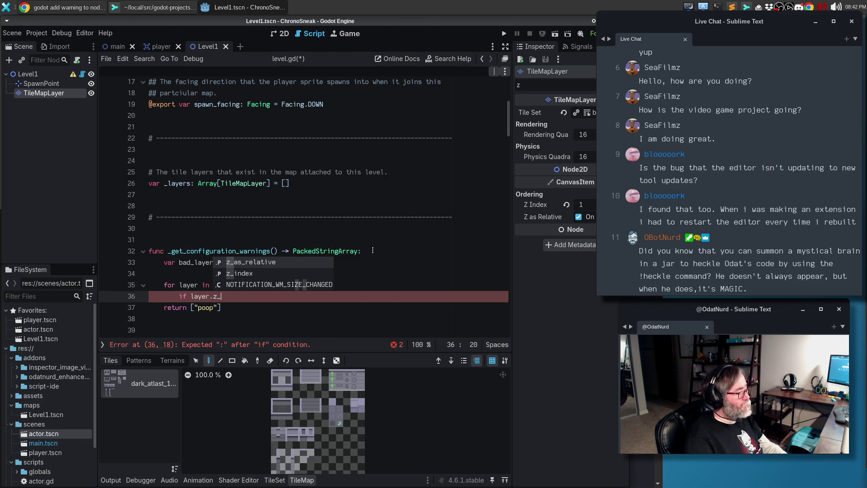
key("Down")
key("Return")
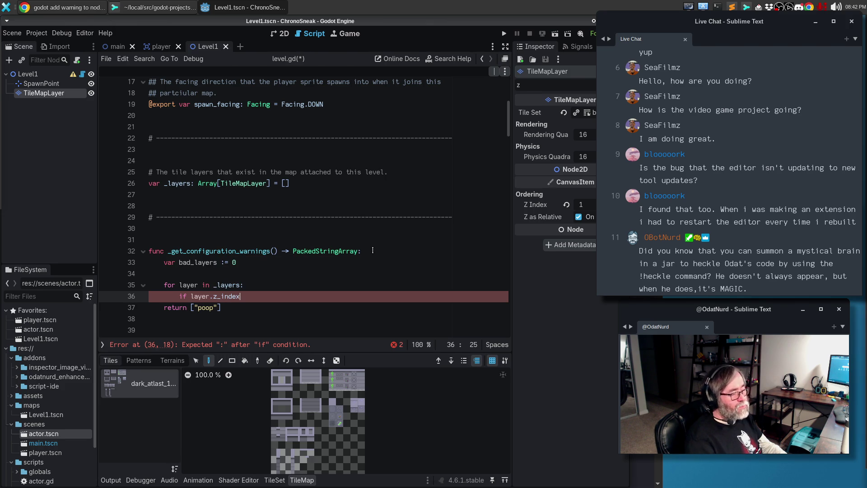
- Declare var have_base := false alongside bad_layers
type("ase := false")
key("Return")
key("Down")
key("End")
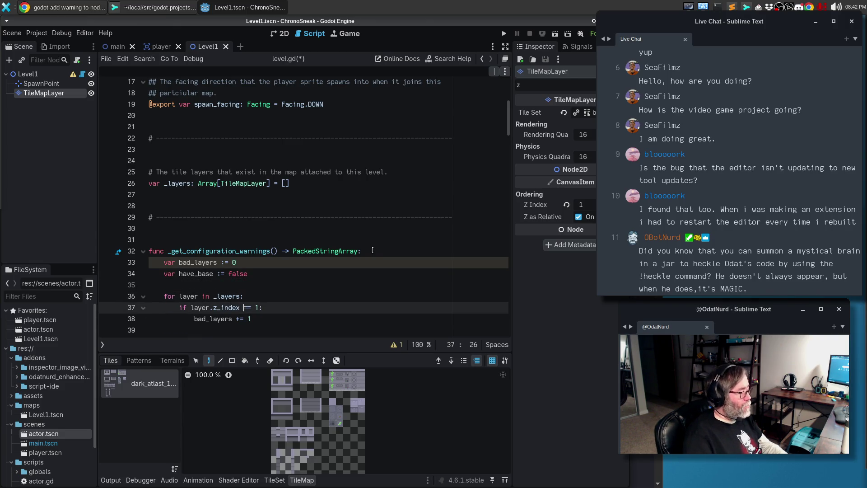
key("Down")
key("Down")
key("End")
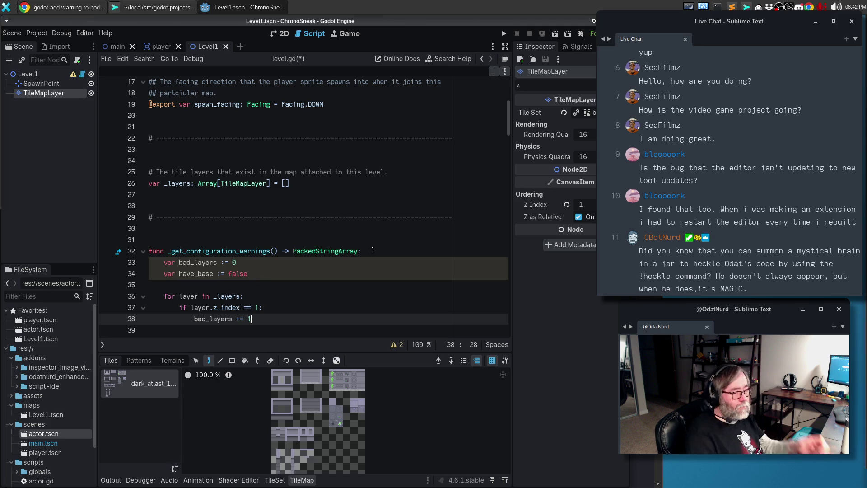
- Bring the browser's Google results forward to edit the search query
scroll(401, 229, "down", 2)
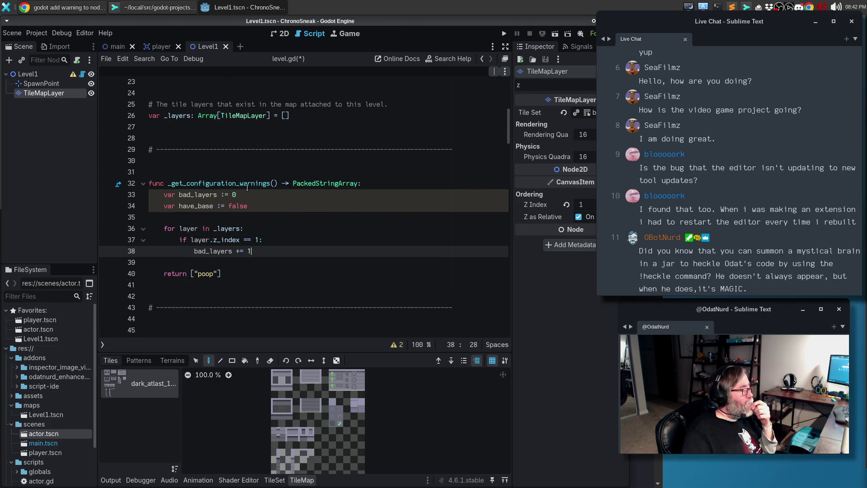
mouse_move(247, 186)
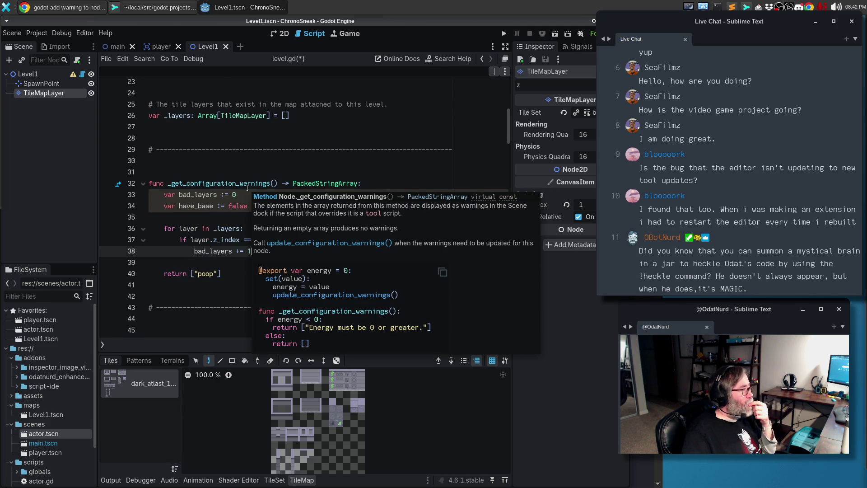
left_click(69, 6)
left_click(268, 90)
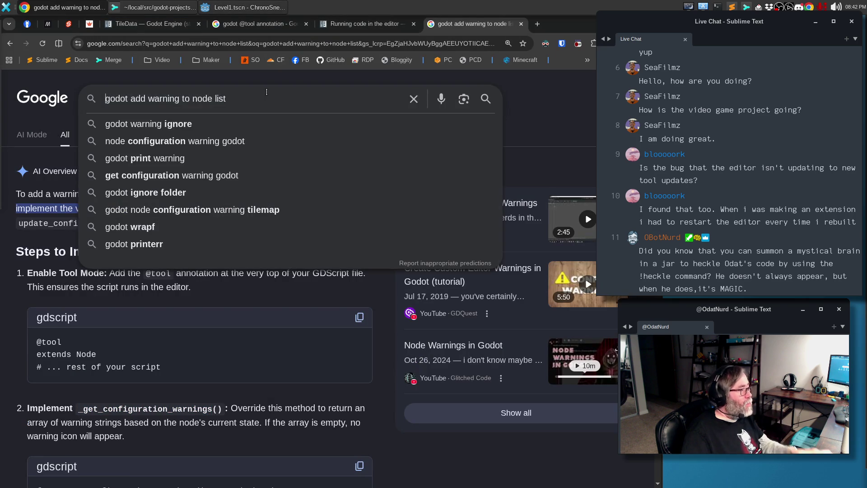
- Search Google for 'gdscript case statement' and expand the match keyword example
key("ctrl+a")
type("gdscript ")
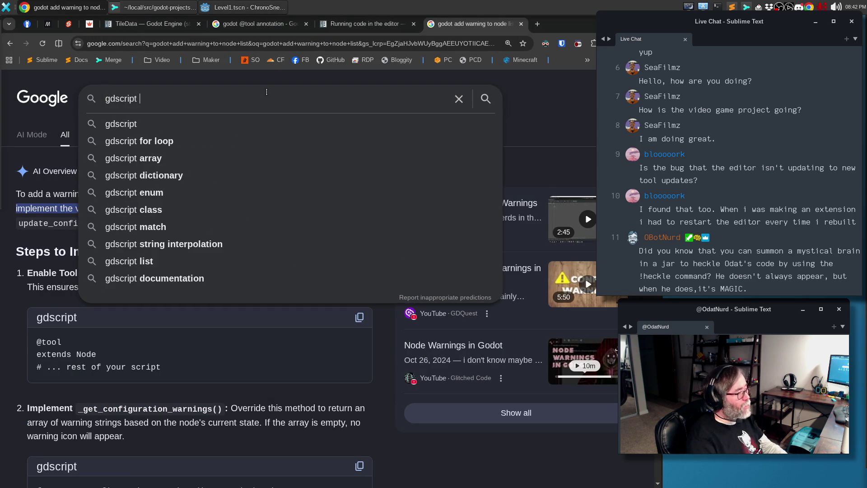
type("case")
key("Down")
key("Return")
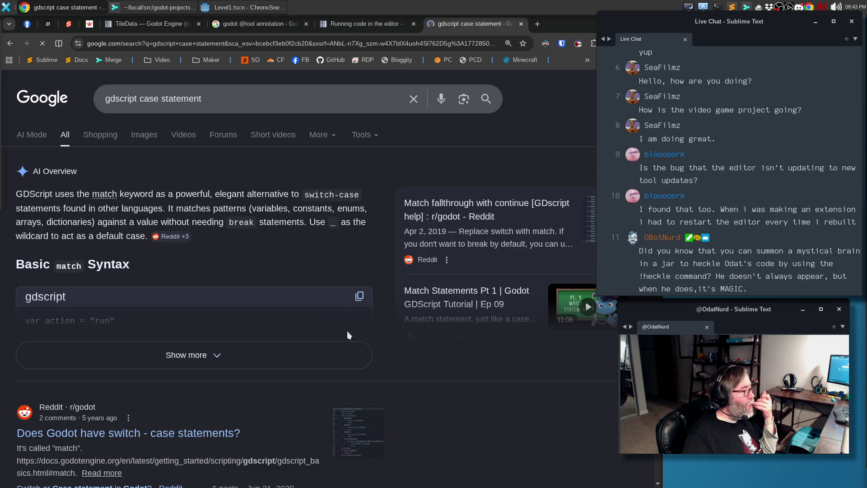
left_click(228, 363)
key("alt+Tab")
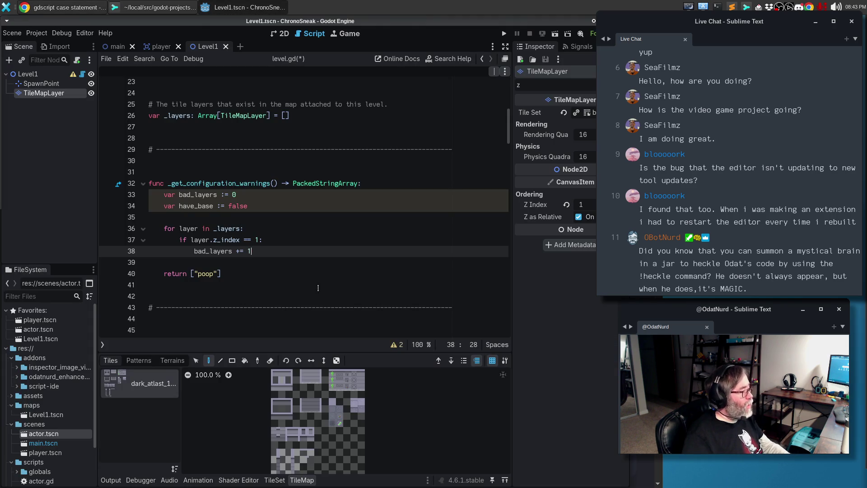
- Add a match layer.z_index statement inside the for loop
left_click(269, 229)
key("Return")
type("match layer.z_")
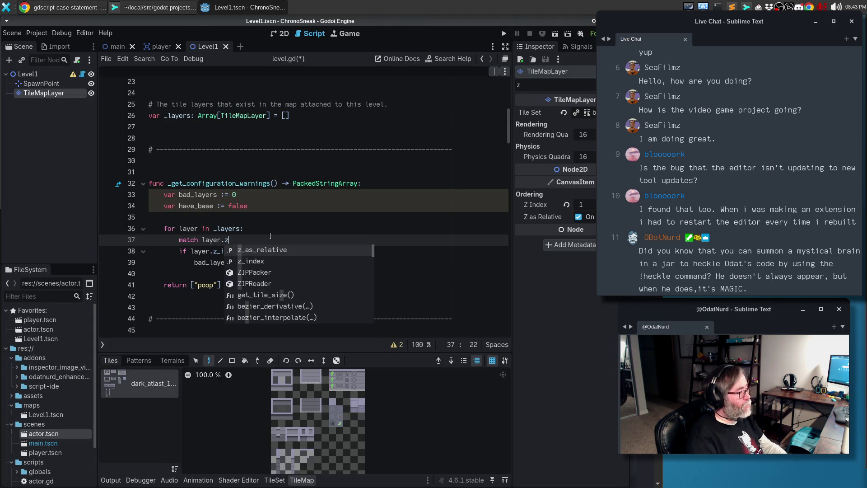
type("i")
key("Return")
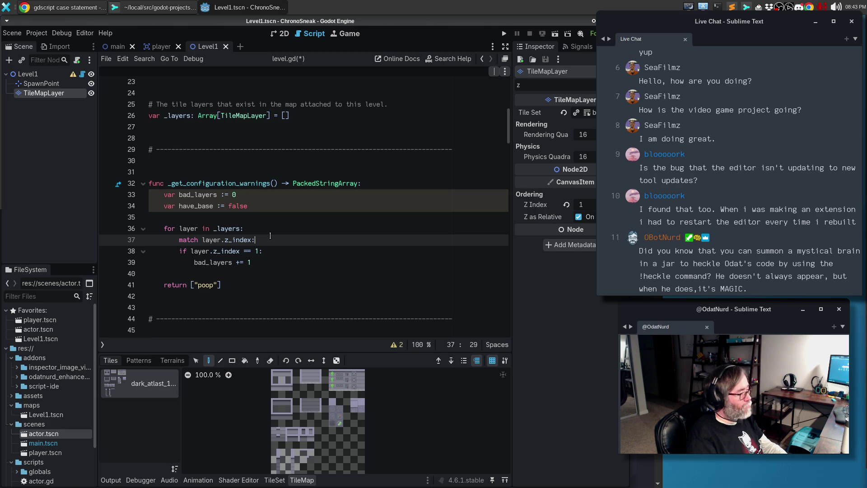
key("Return")
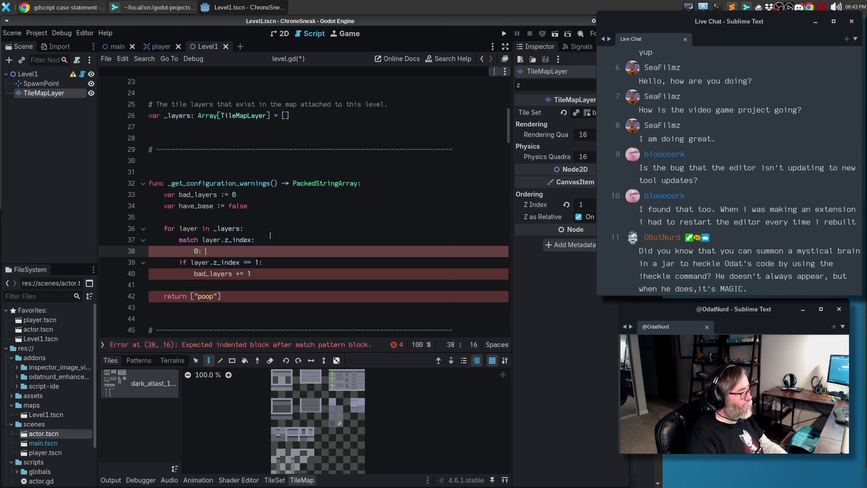
key("alt+Tab")
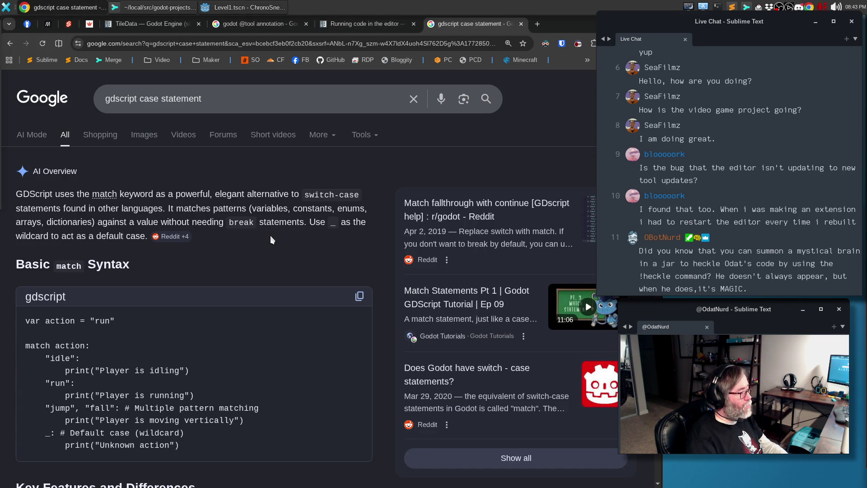
key("alt+Tab")
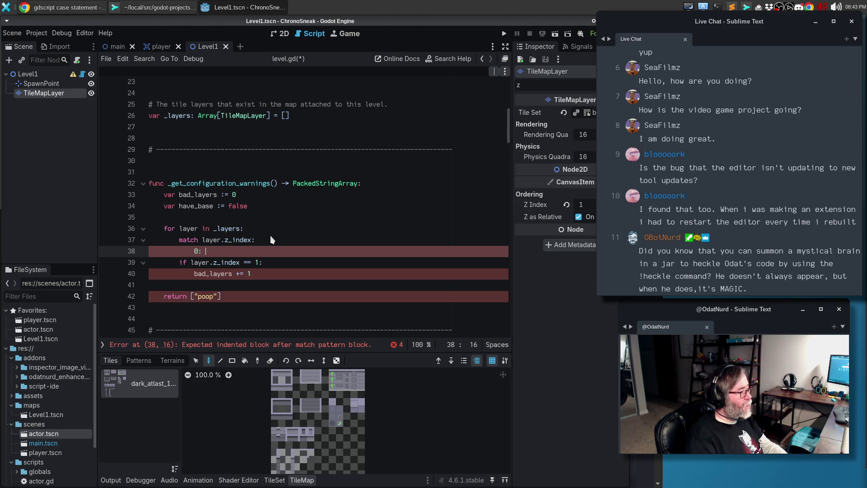
- Add match cases: 0 sets have_base = true, 1 does bad_layers += 1
key("Return")
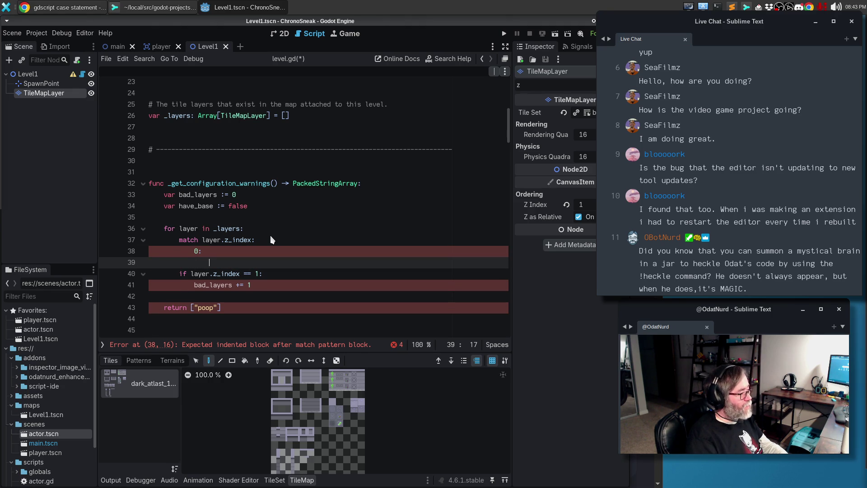
type("have_")
key("BackSpace")
type("base = ")
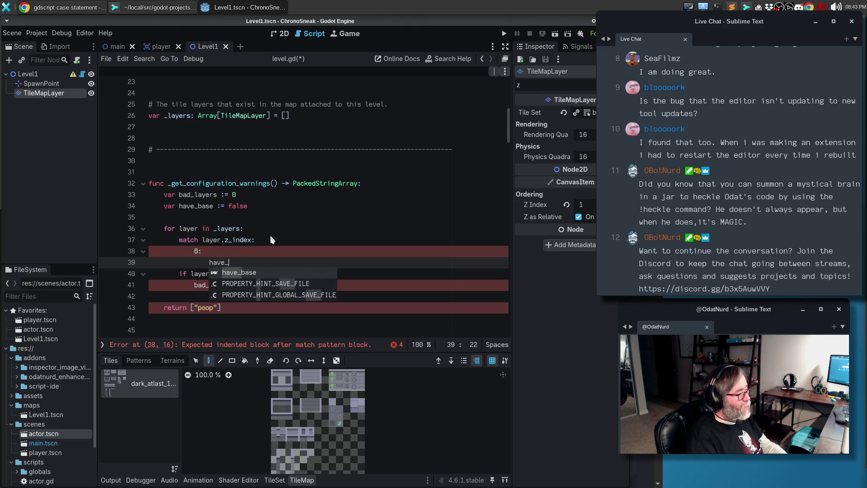
type("true")
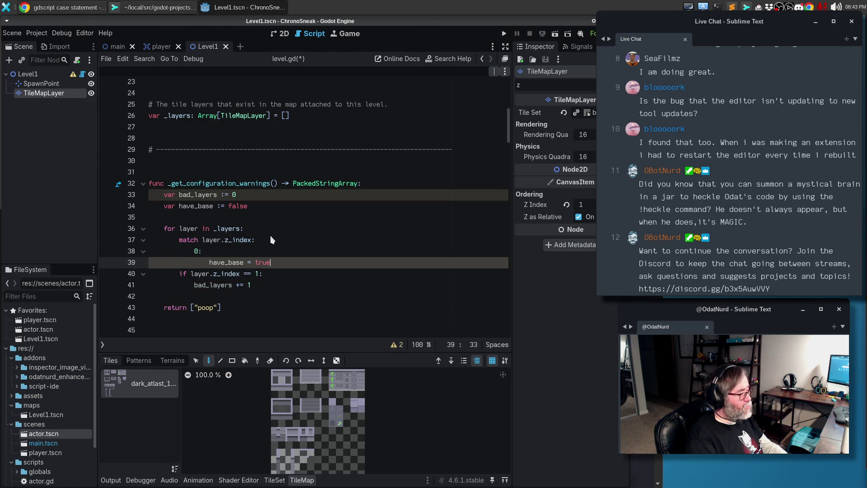
key("Return")
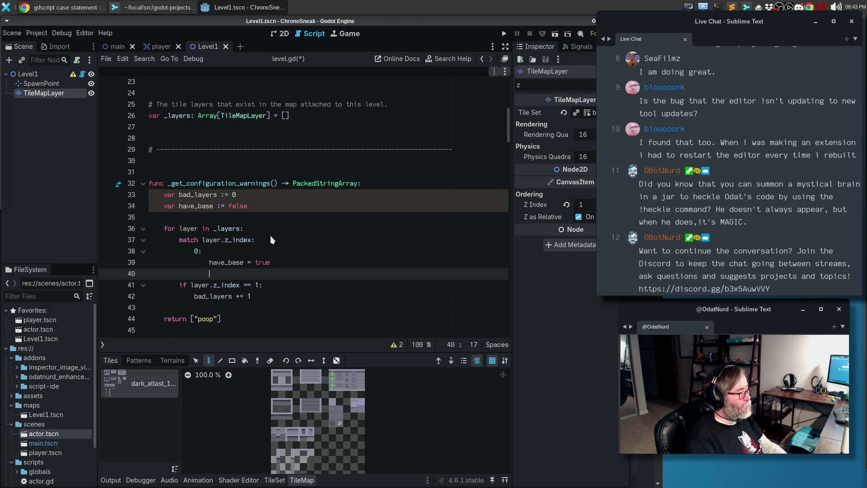
key("BackSpace")
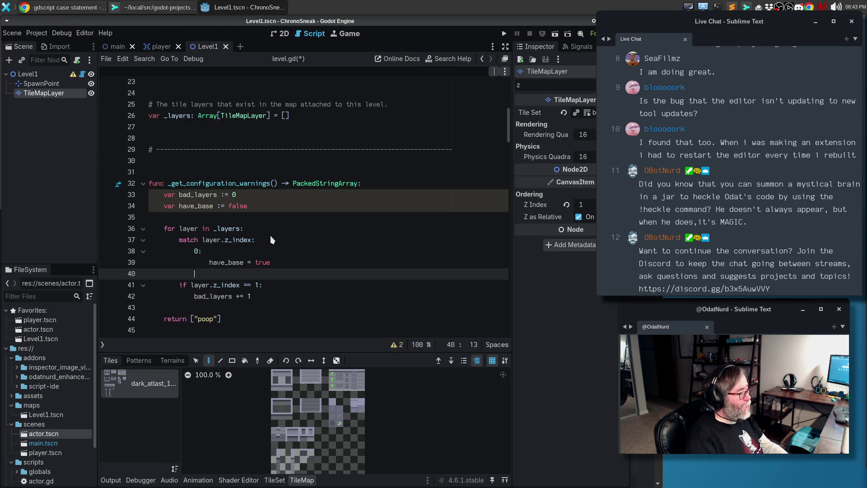
type("1:")
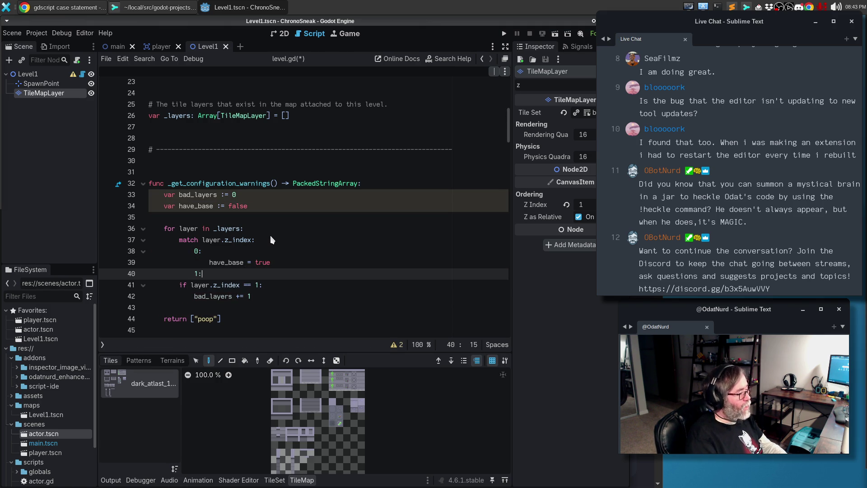
key("Return")
type("bad_layers += ")
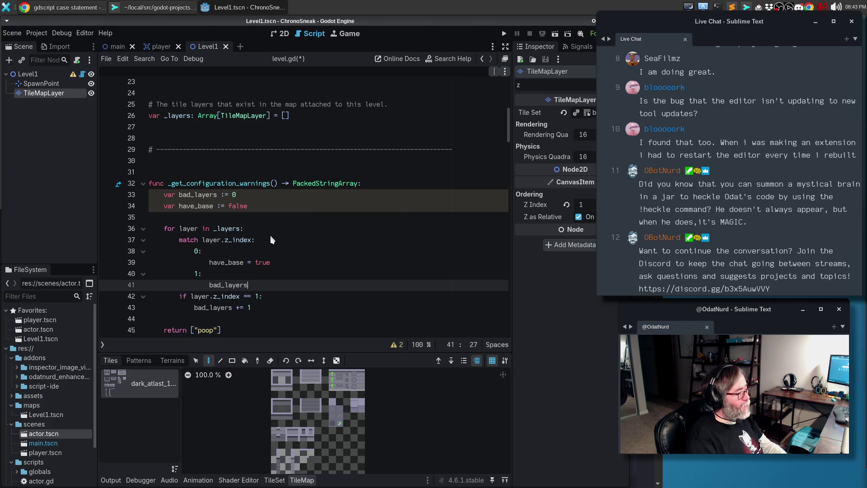
type("1")
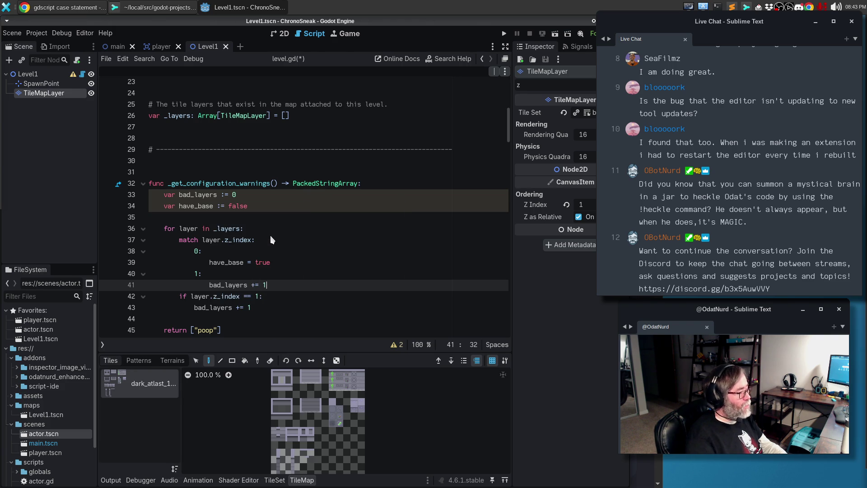
- Delete the old if z_index check from the loop
key("Down")
key("shift+Down")
key("shift+Down")
key("Delete")
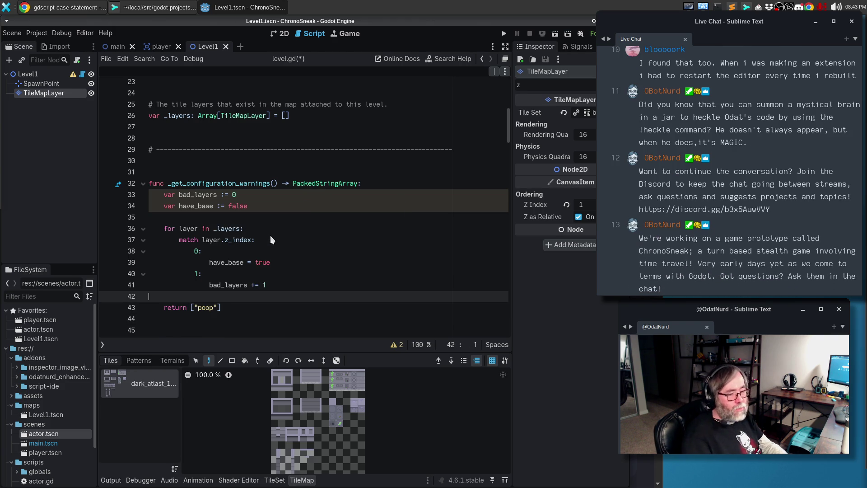
key("Up")
key("Up")
key("Up")
key("Up")
key("Return")
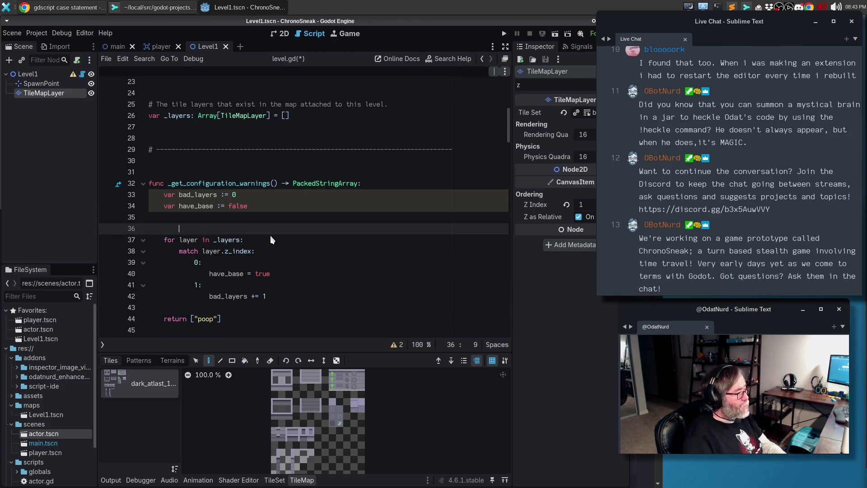
- Write a comment above the loop: one layer needs z-index 0, none may use z-index 1
type("# Validate the layers in the mao")
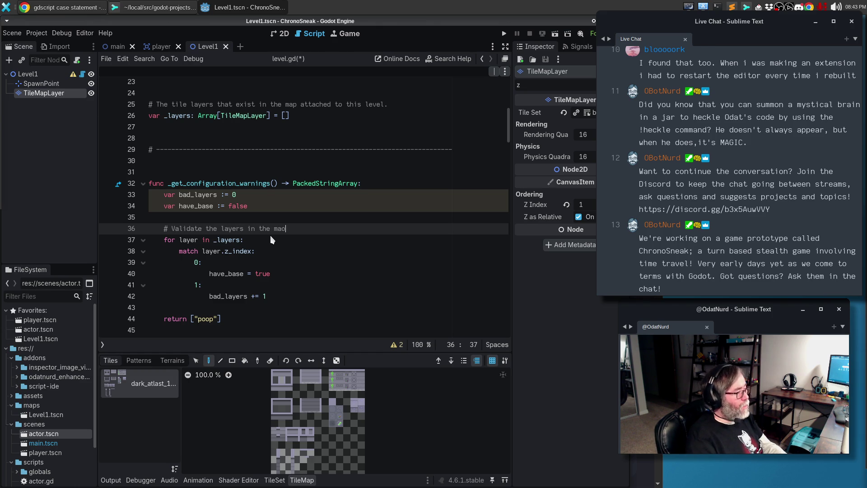
key("BackSpace")
type("p; we need at leas")
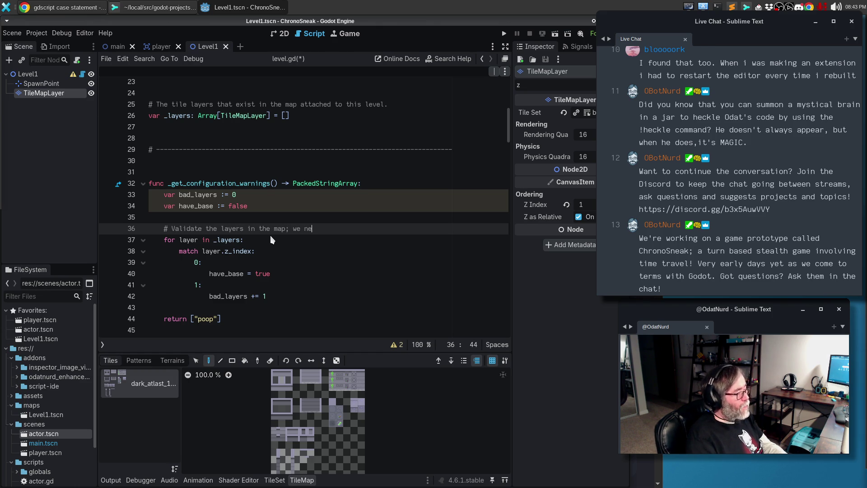
type("t one layer to be of z")
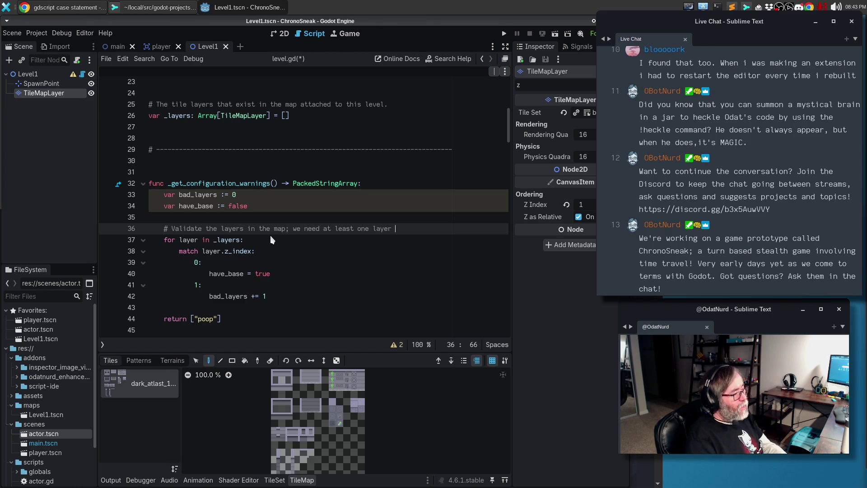
type("-index")
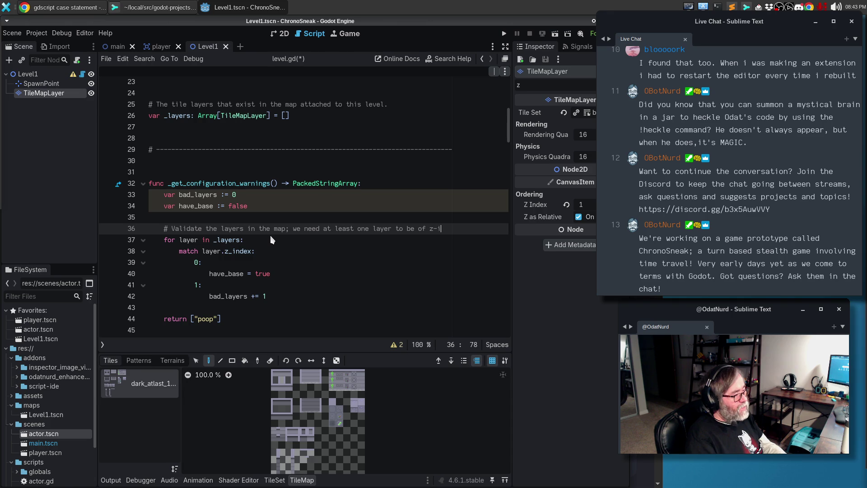
key("Return")
type("# 0, ")
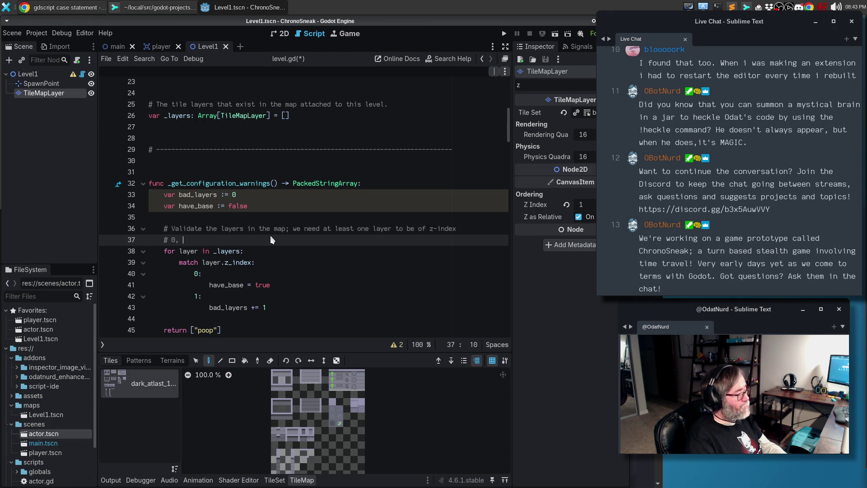
type("in order to ensure there is something behind the ")
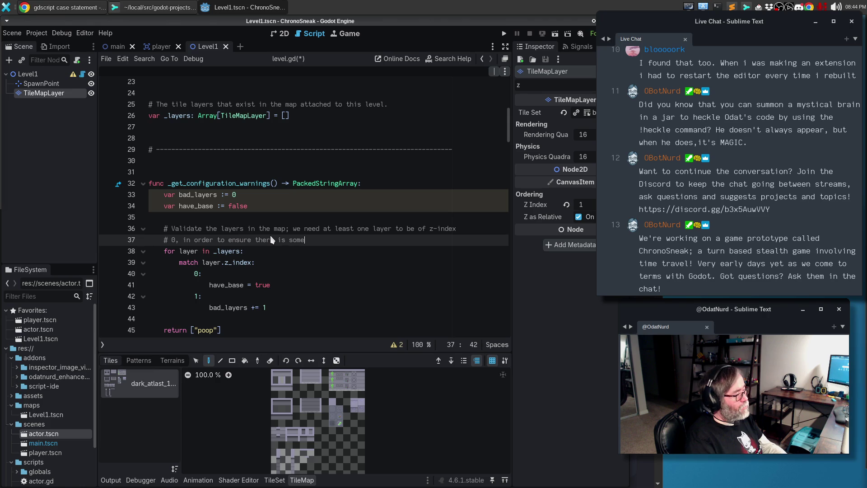
type("player, and no layer")
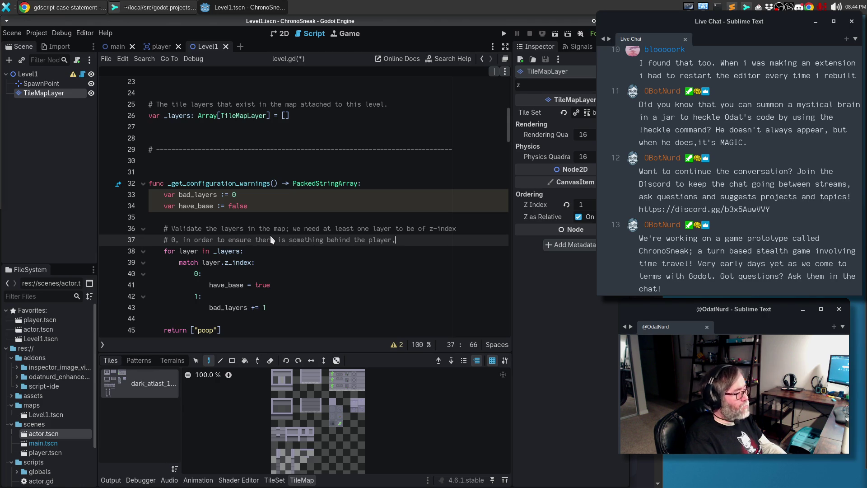
type(" c")
key("Return")
type("can have z-inde 2")
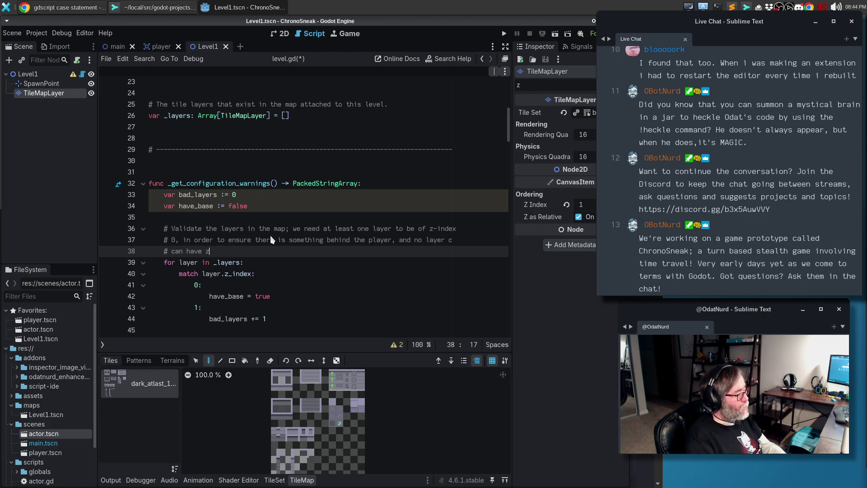
key("BackSpace")
key("BackSpace")
type("x 1 since that is ")
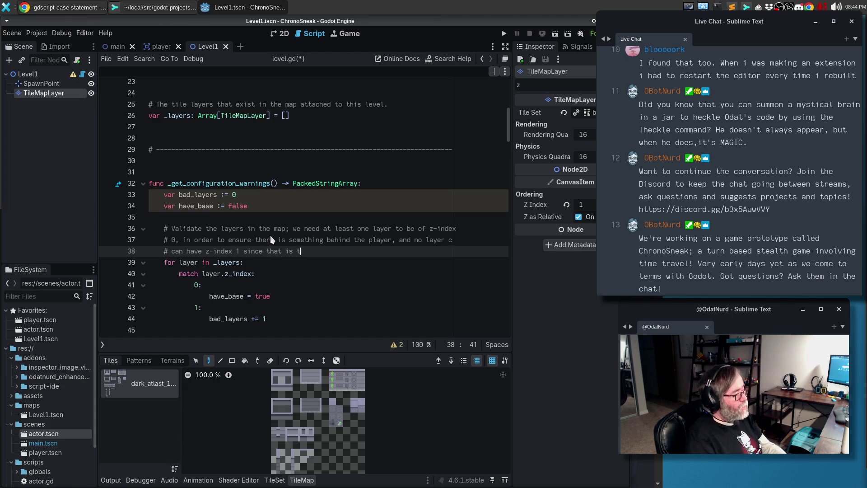
type("the player index.")
- Rewrap the layer validation comment to fit the line width
key("alt+q")
key("Down")
key("Down")
key("Down")
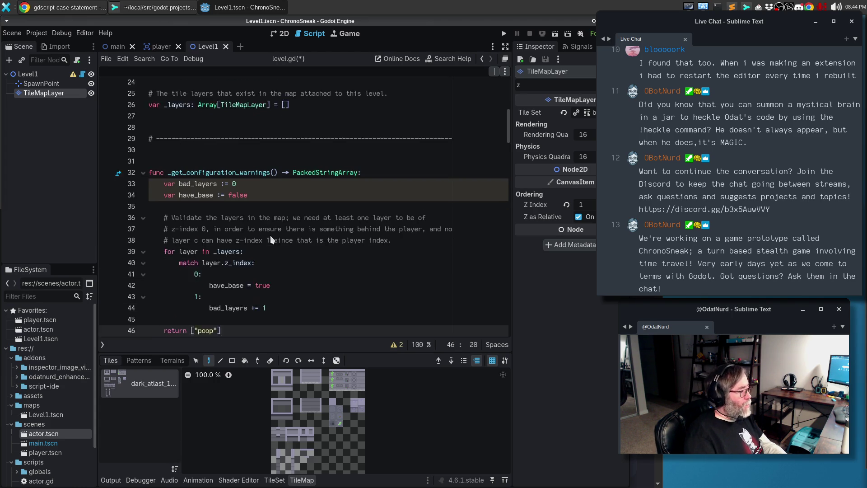
key("Up")
key("Up")
key("Up")
key("Up")
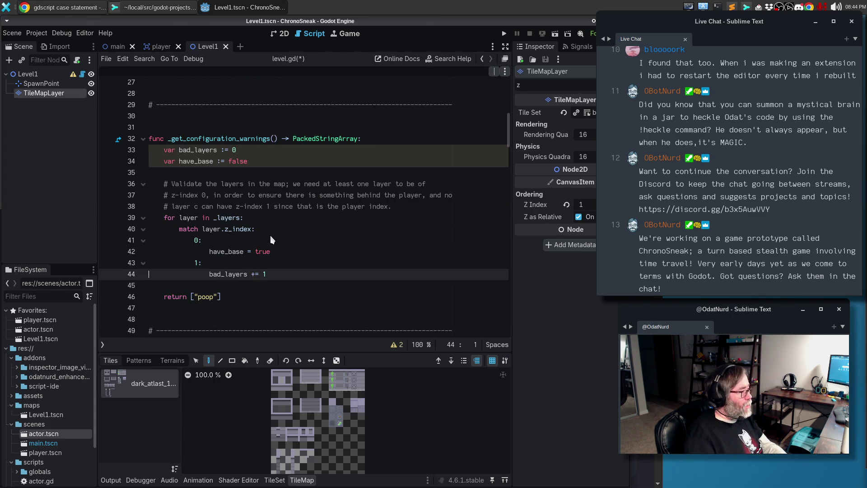
key("Up")
key("Up")
key("Up")
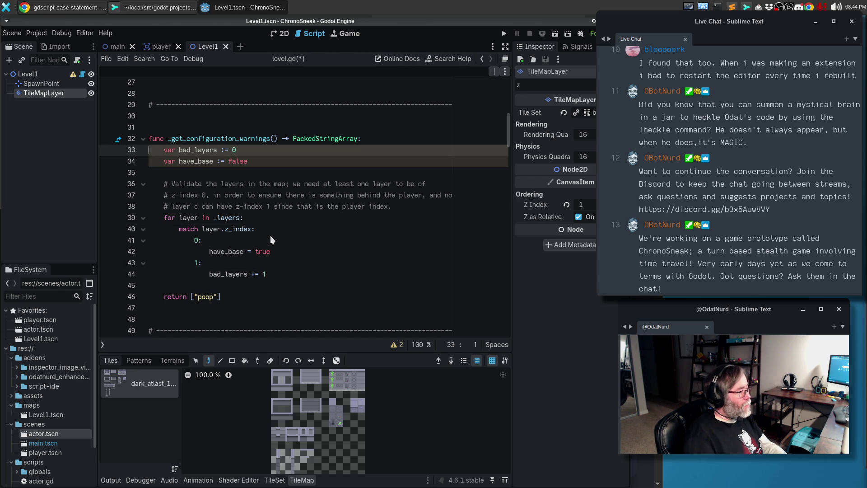
key("End")
key("Return")
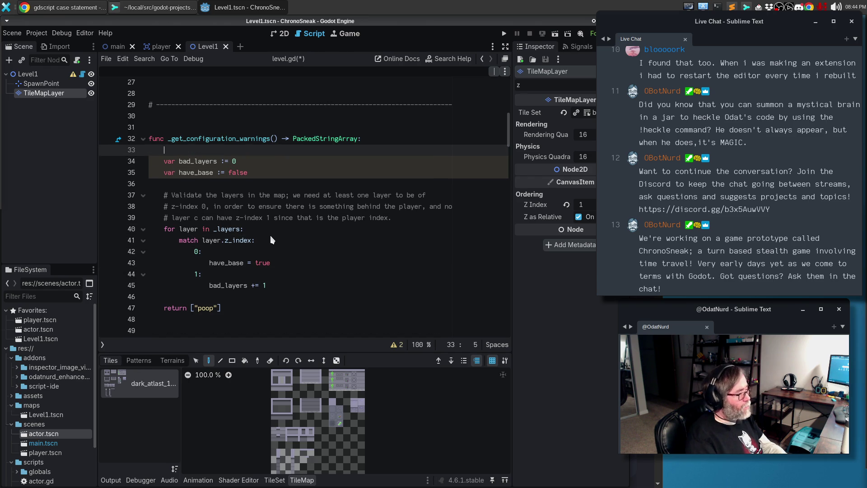
- Declare var errors: PackedStringArray = [] at the top of the function
type("v")
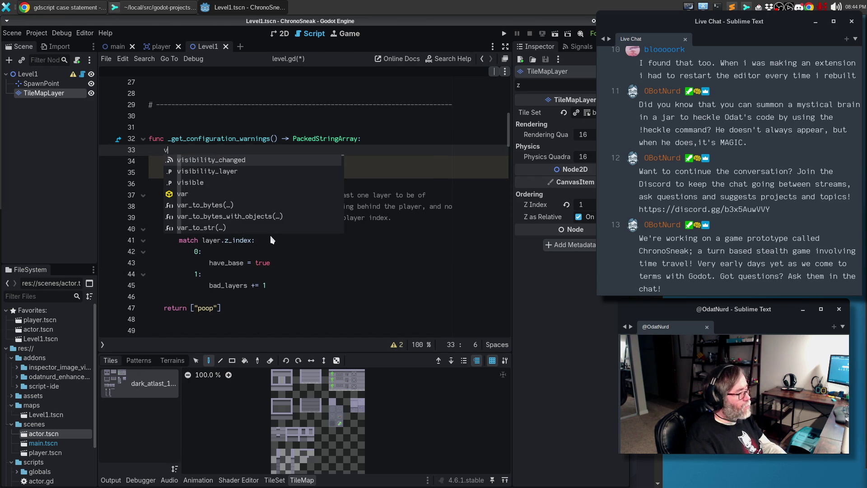
type("ar e")
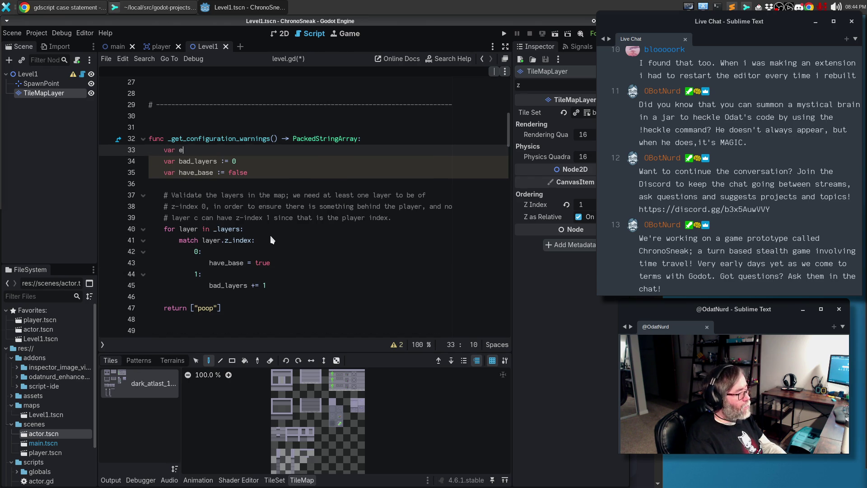
type("rrors: Ar")
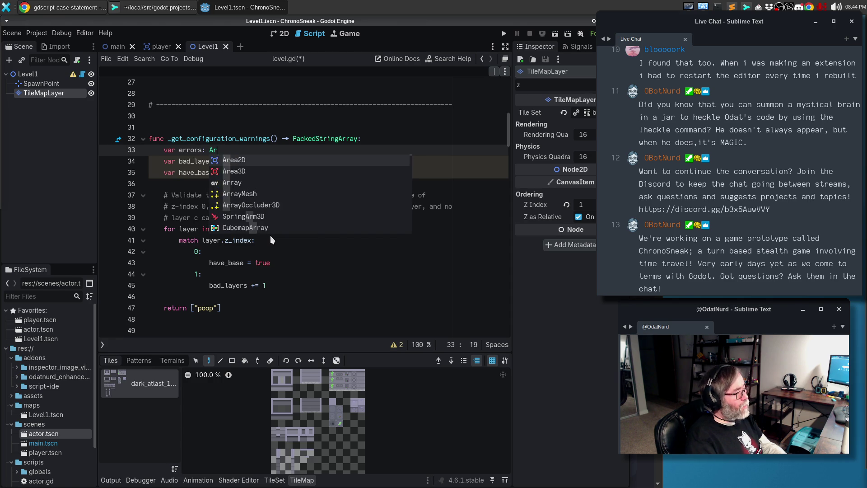
key("BackSpace")
key("BackSpace")
type("Packed")
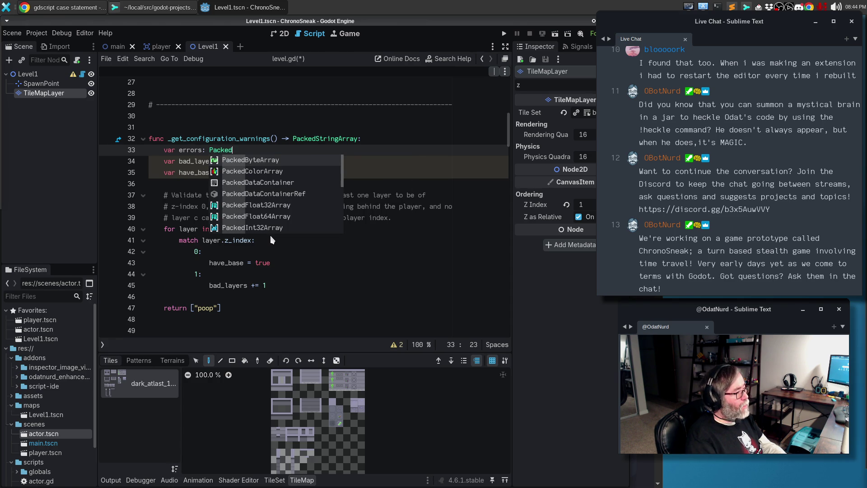
type("S")
key("Down")
key("Return")
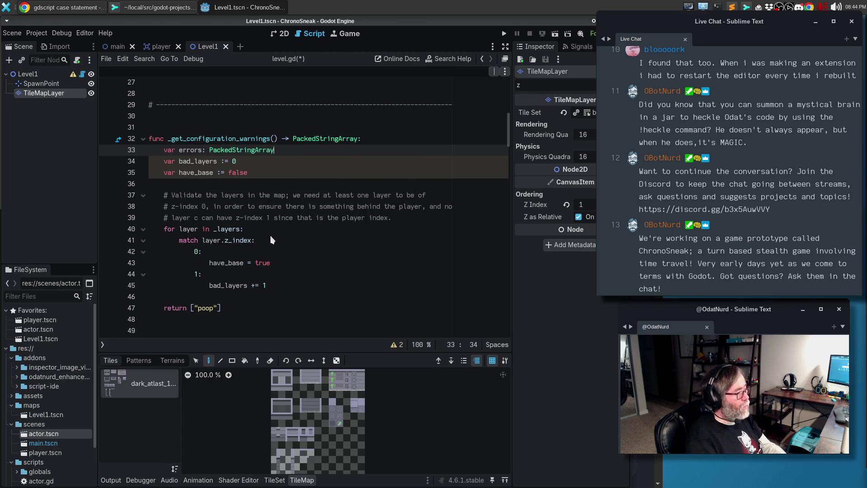
type("= []")
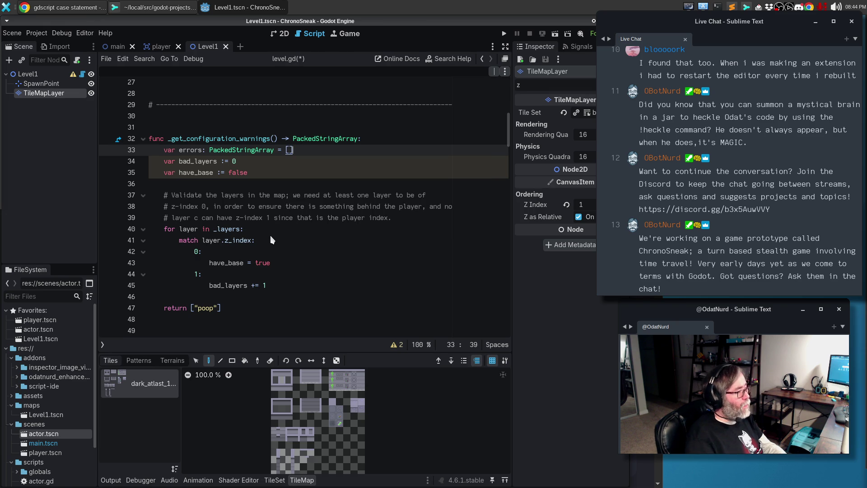
key("Return")
key("Down")
key("Down")
key("Return")
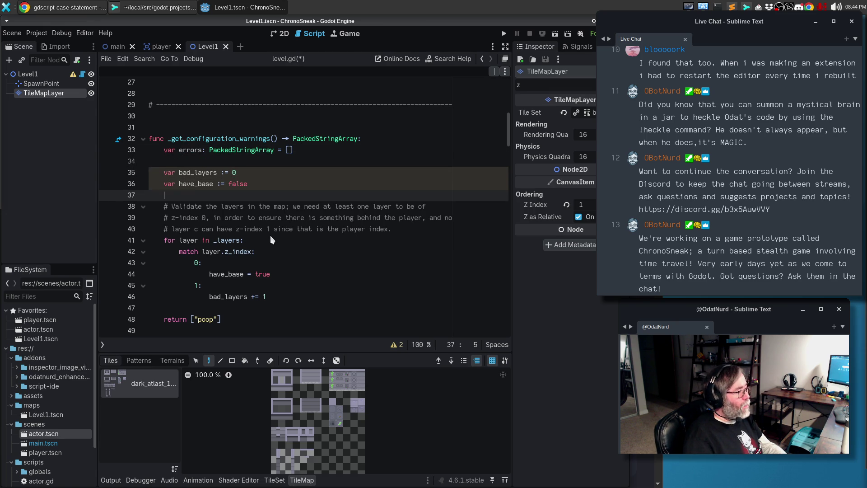
- Rename the errors variable to warnings
left_click(187, 150)
double_click(187, 150)
type("warninogs")
key("BackSpace")
key("BackSpace")
key("BackSpace")
type("ings")
key("Down")
key("Down")
key("Down")
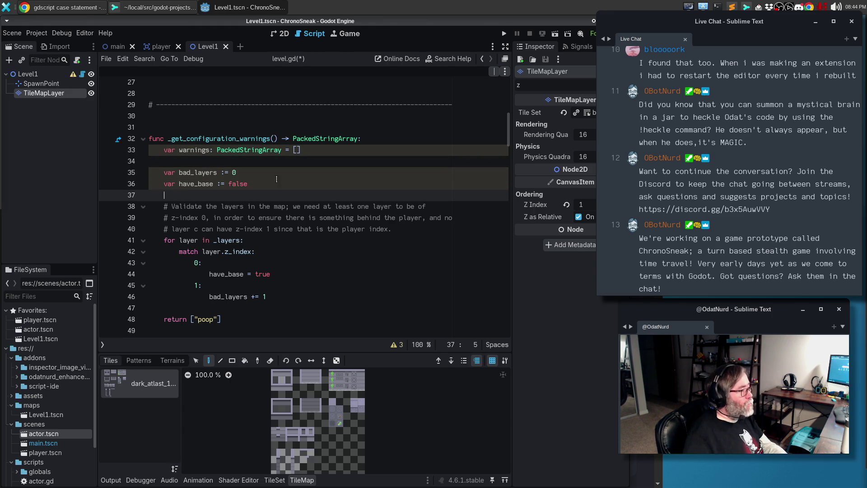
- Show the script warnings list flagging warnings, bad_layers and have_base as unused
left_click(238, 181)
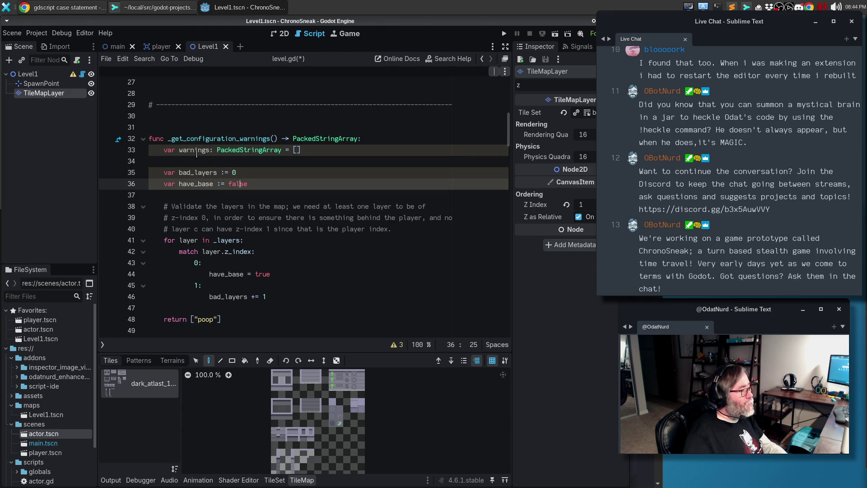
left_click(239, 216)
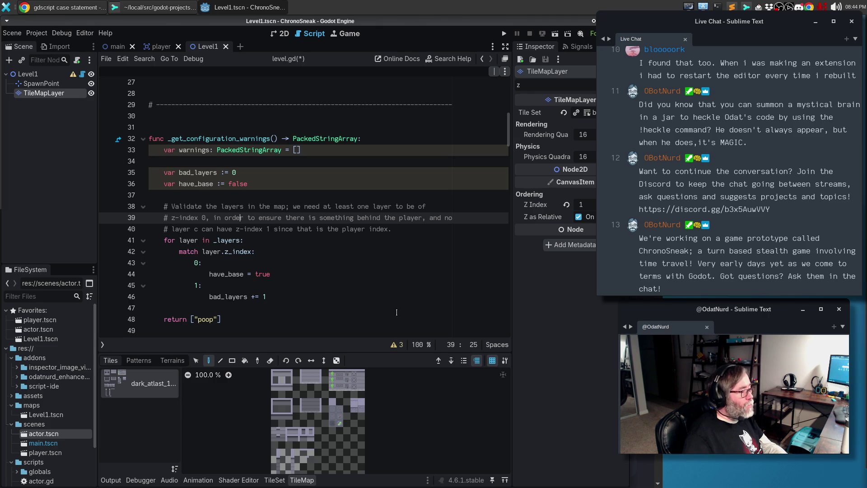
left_click(394, 344)
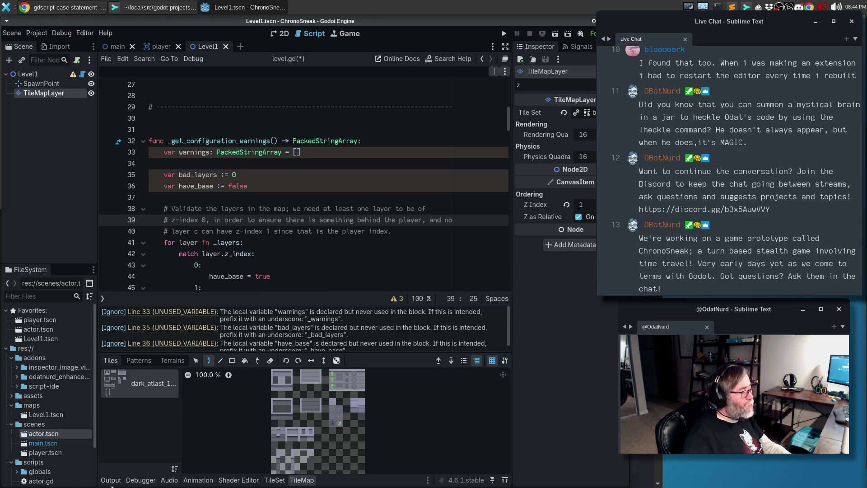
left_click(111, 482)
left_click(242, 309)
- Add an if not have_base check that pushes a missing z_index 0 layer warning
scroll(242, 267, "down", 1)
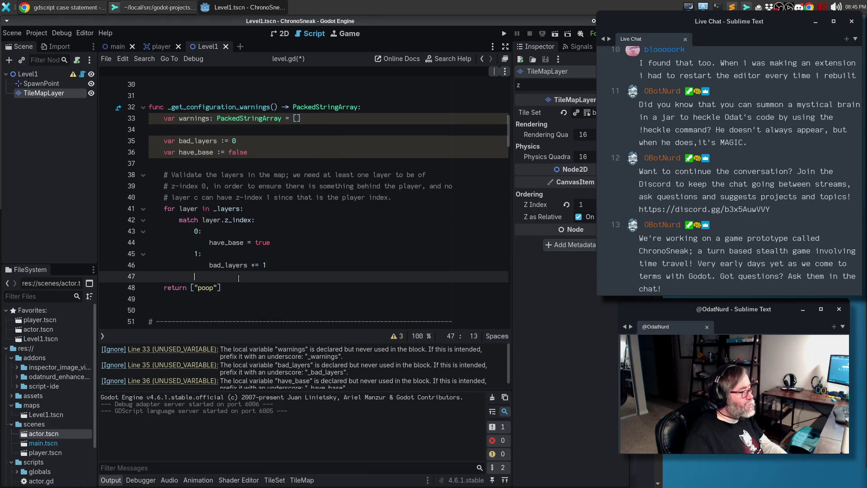
key("ctrl+s")
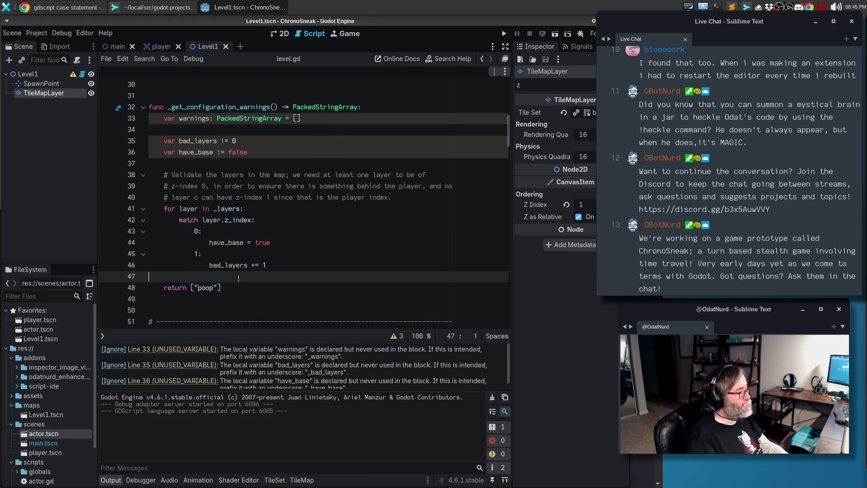
key("Return")
key("Tab")
type("if ")
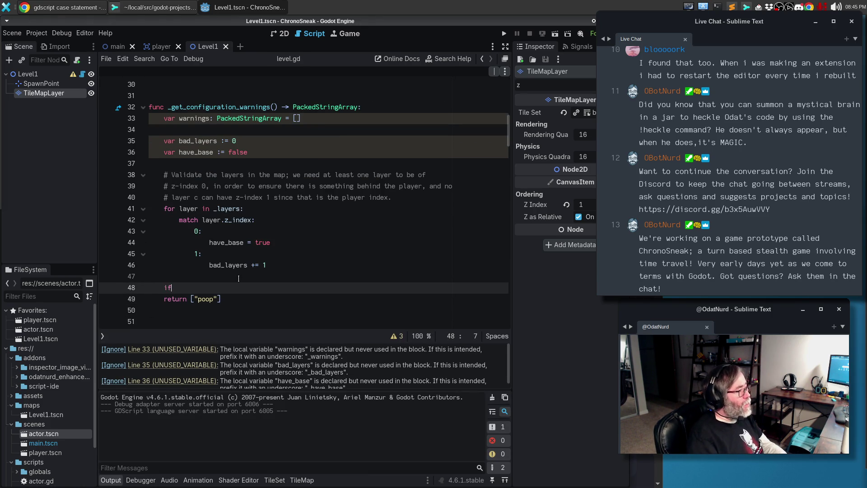
type("not have_base:")
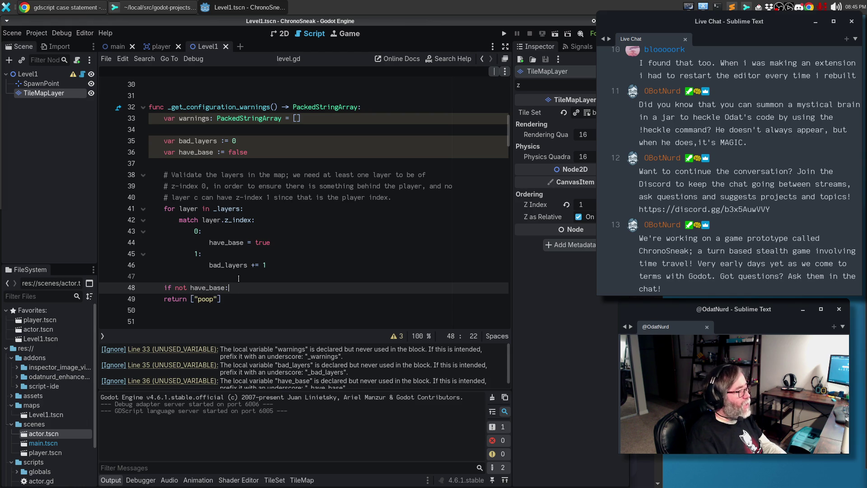
key("Return")
type("warnings.")
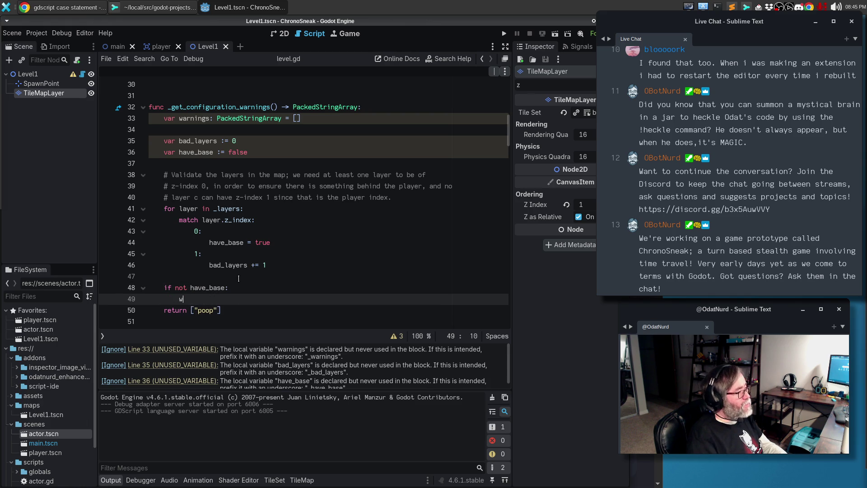
type("pu")
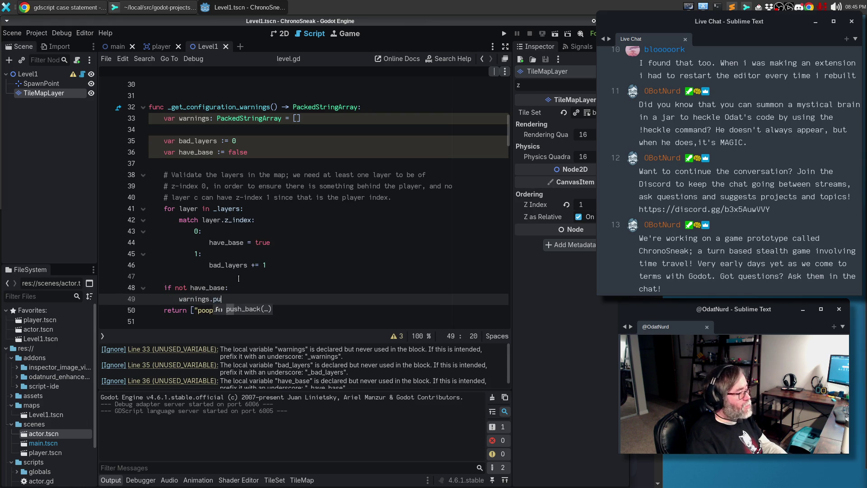
key("Return")
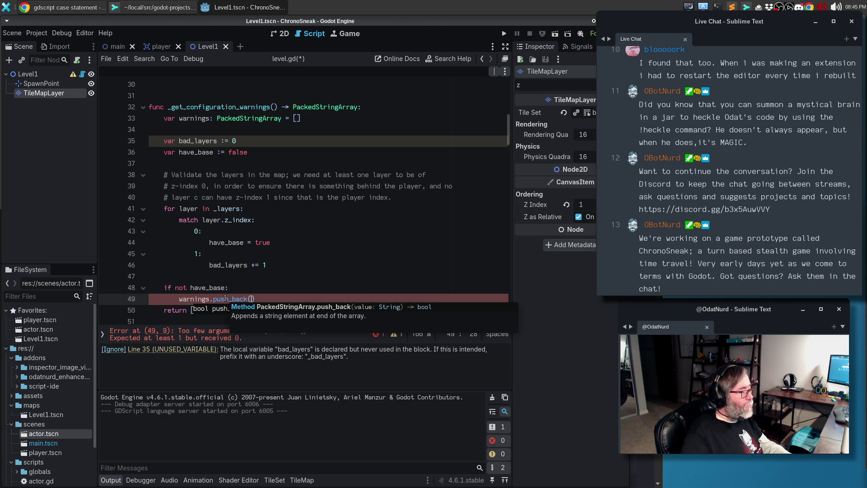
type("\"")
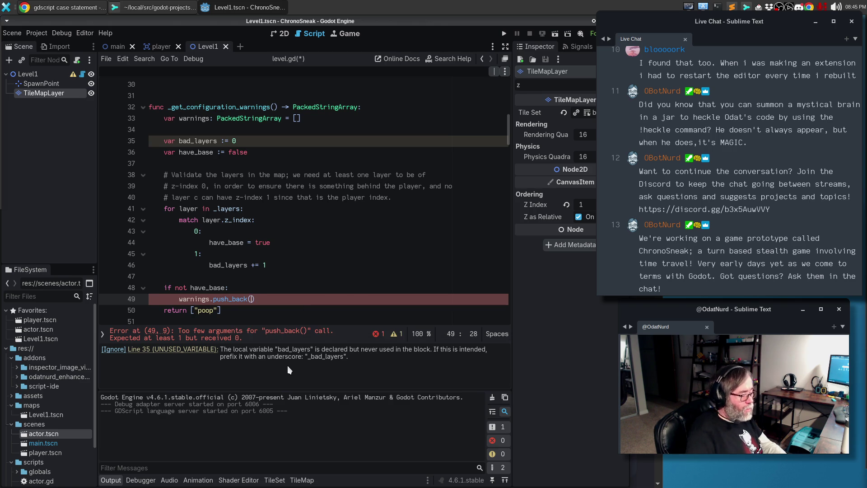
type("May does not have a tile layer as z-")
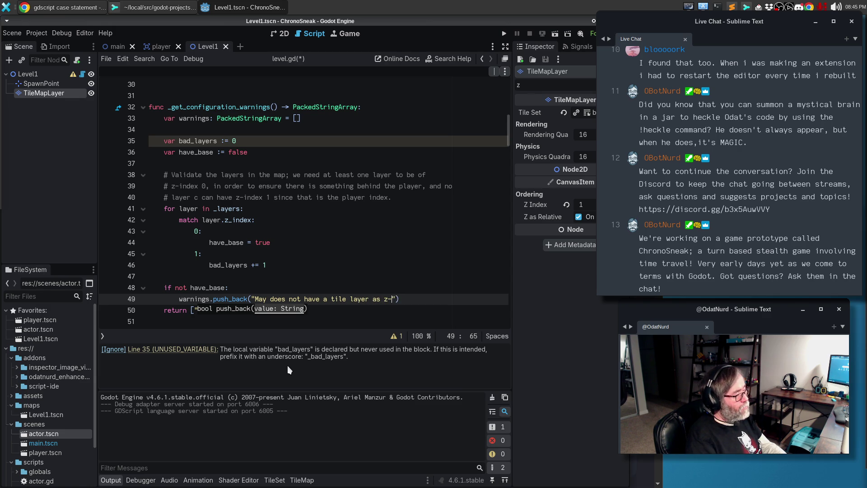
key("BackSpace")
key("BackSpace")
key("BackSpace")
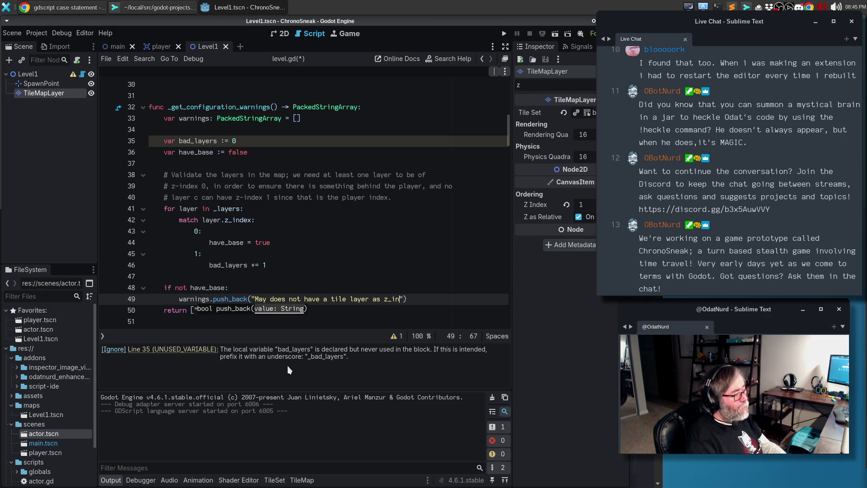
type("t z_index")
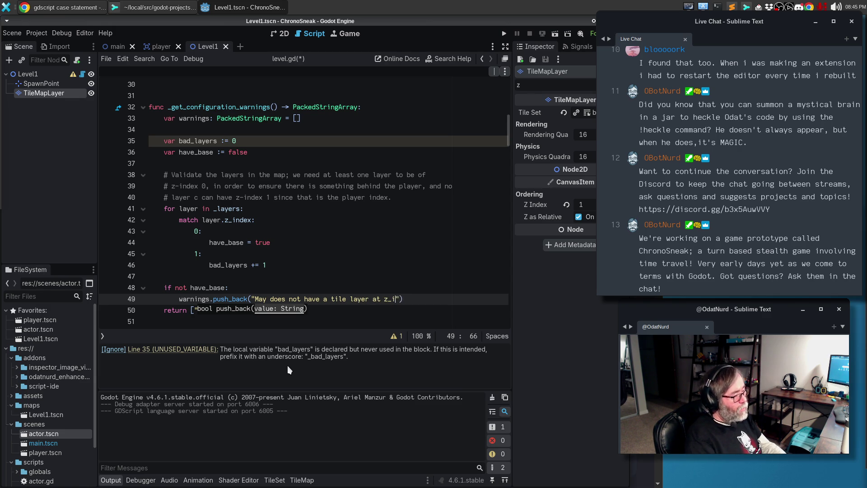
type(" 90")
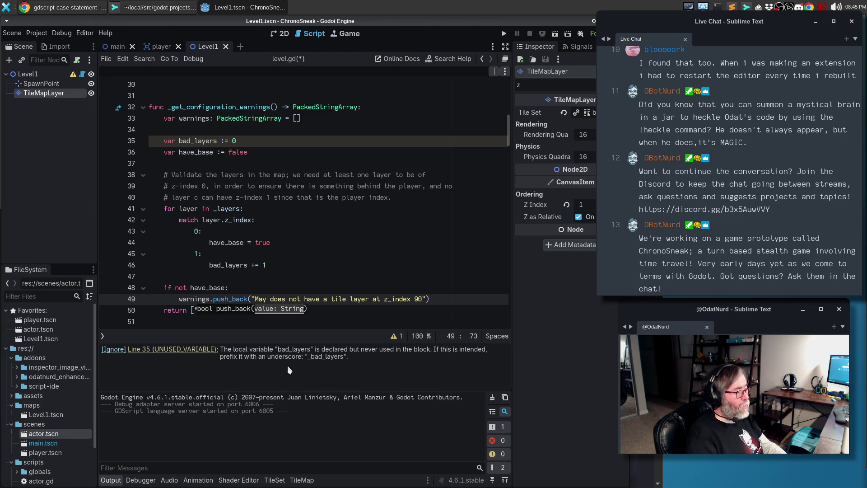
key("BackSpace")
key("End")
- Add an if bad_layers != 0 check pushing 'There are %d layers incorrectly set to z_index 1'
key("Return")
key("Return")
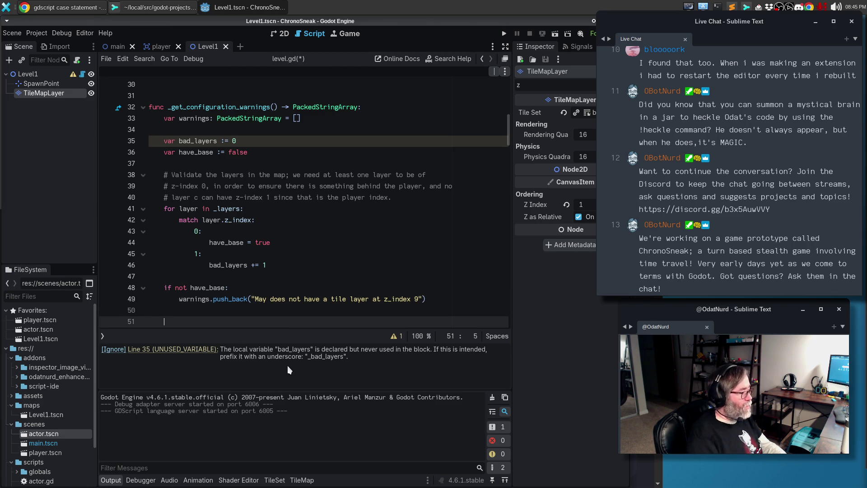
type("if bad_la")
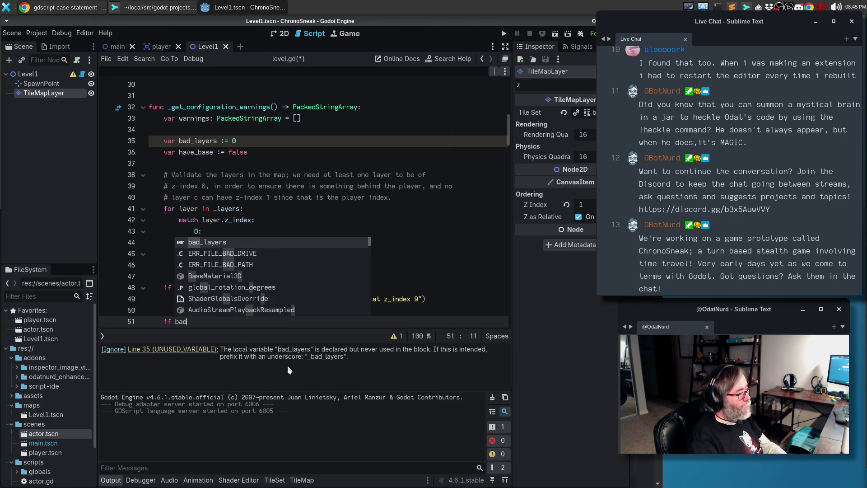
type("yers != 0")
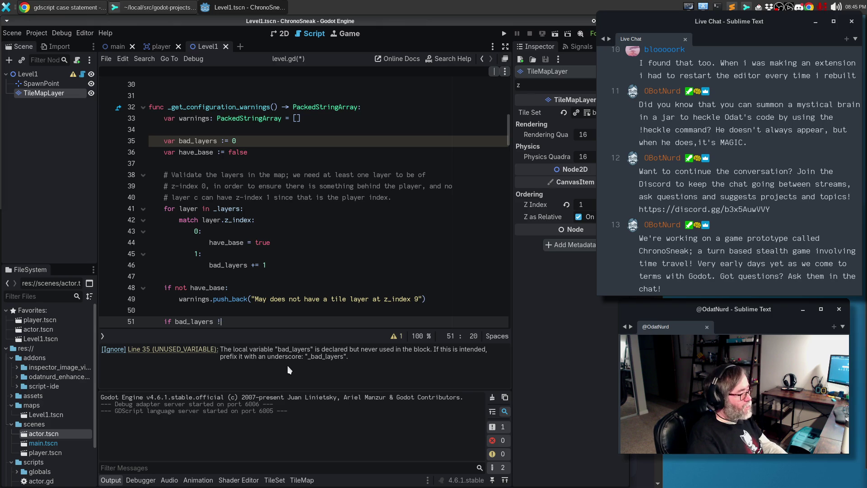
type(":")
key("Return")
type("warning")
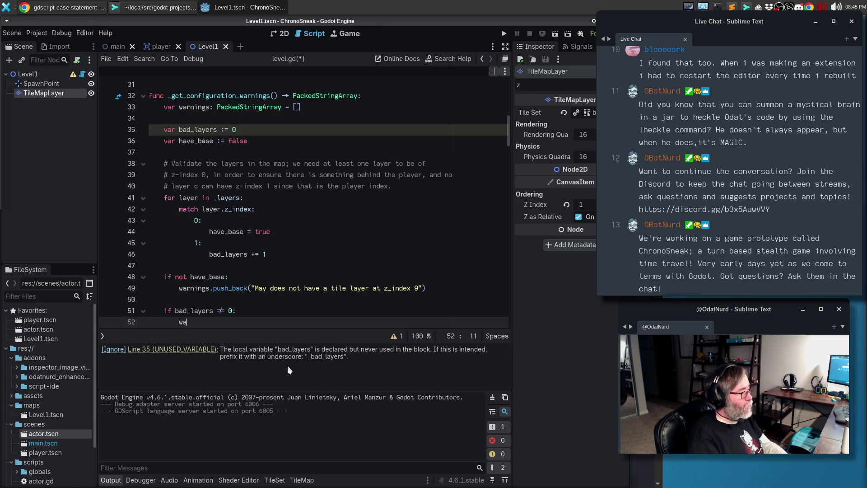
type("s.push_backl")
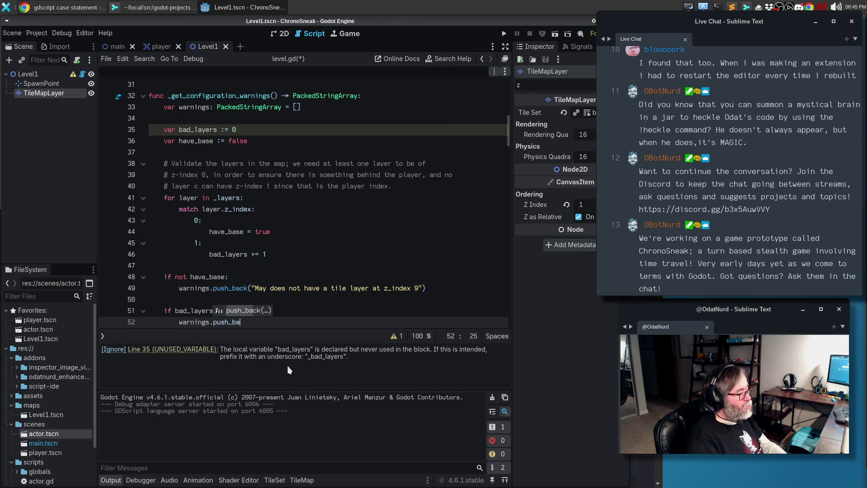
key("BackSpace")
type("(\"")
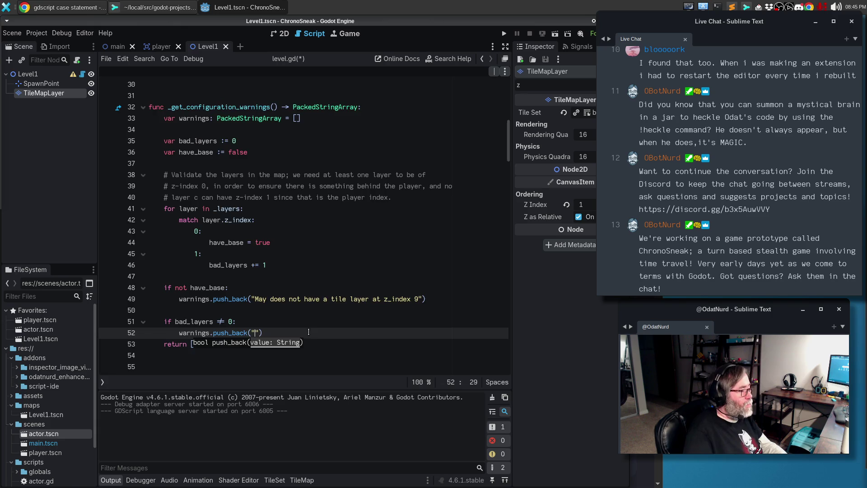
type("There are %d ")
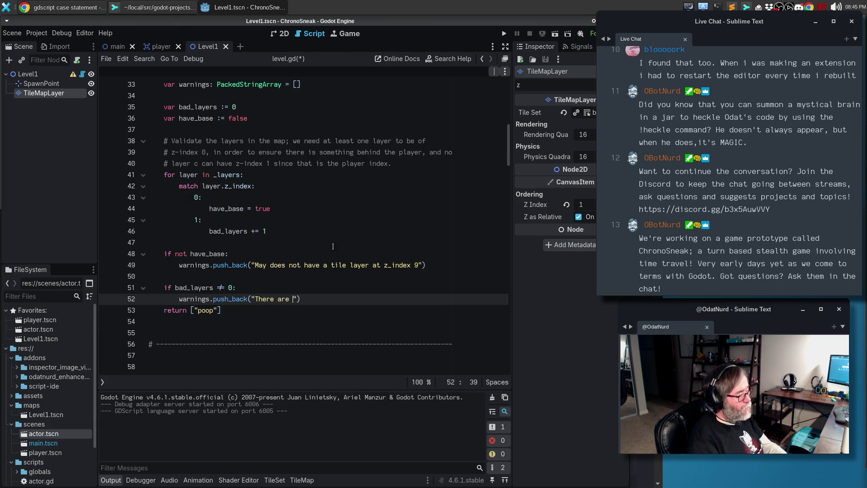
type("layers incor")
type("rectly s")
type("et to z_inde")
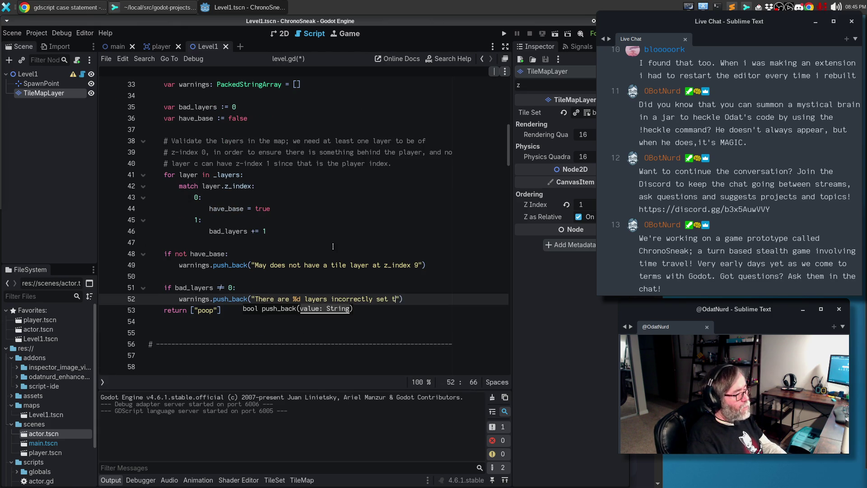
type("x 1")
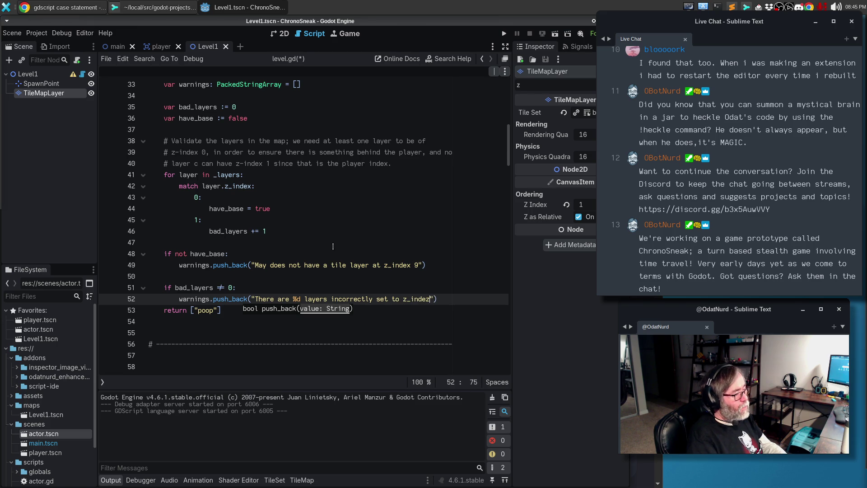
type("\" ")
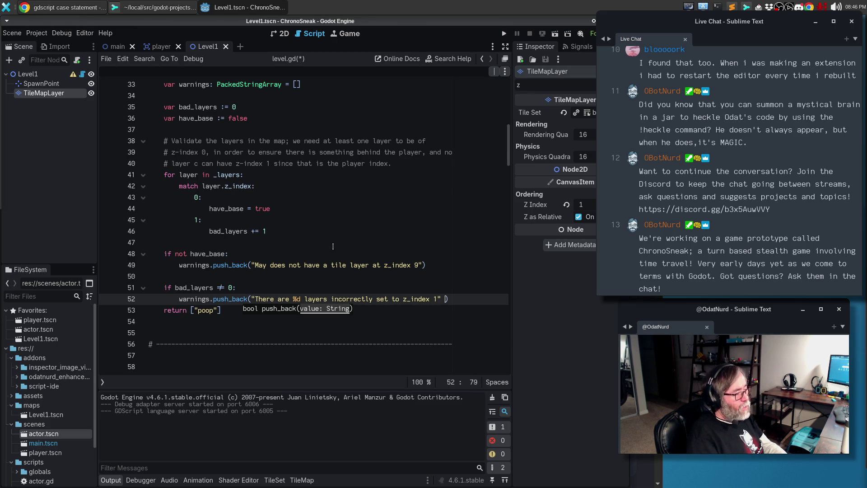
type("% [")
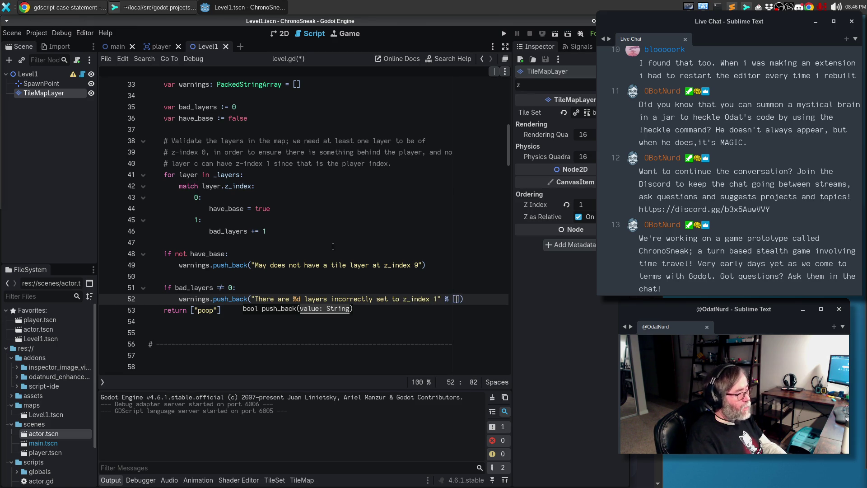
type("bad_layers")
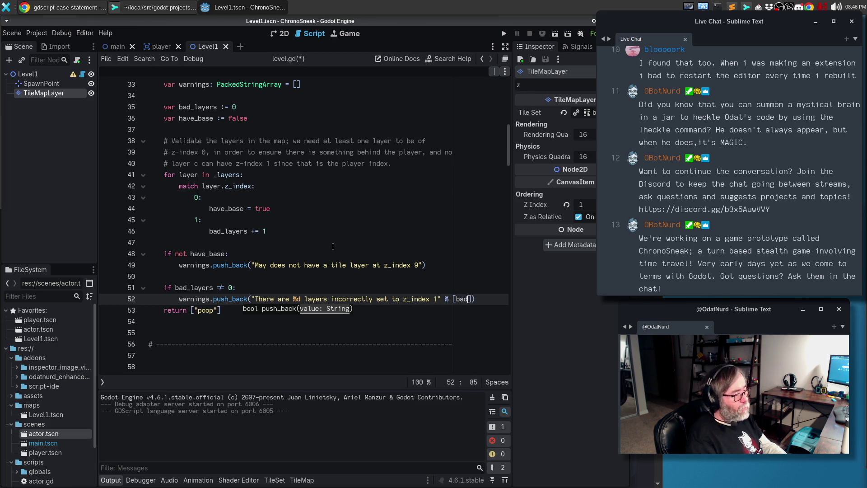
- Replace the placeholder return with return warnings and save level.gd
key("Right")
key("Right")
key("Right")
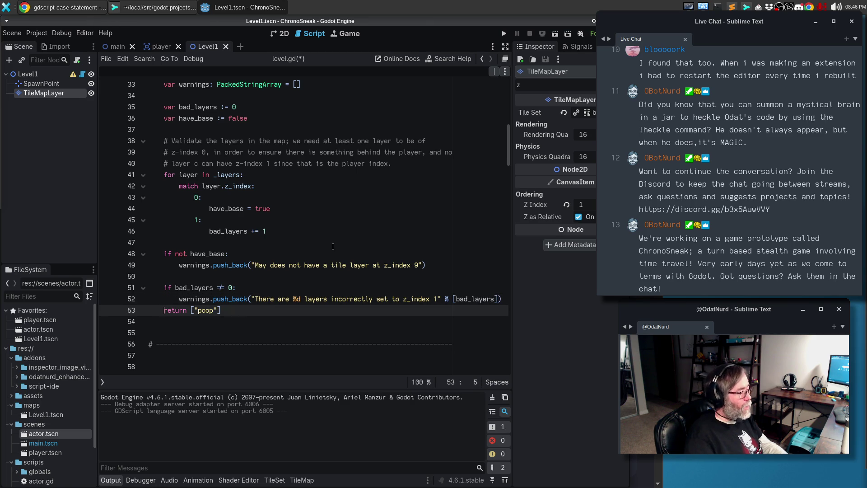
key("ctrl+shift+k")
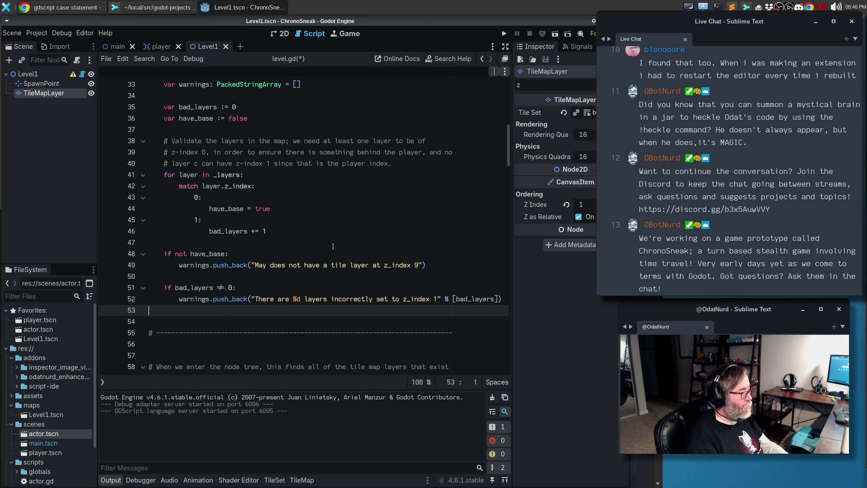
key("Return")
type("tuen")
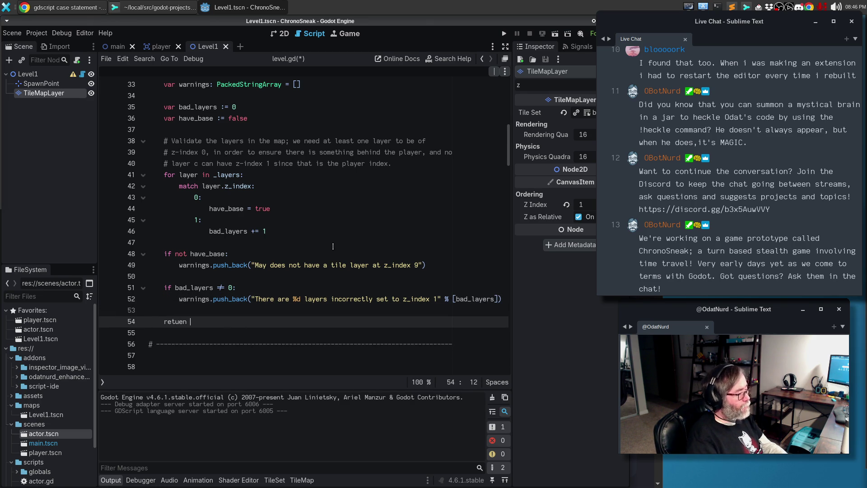
key("BackSpace")
type("rn w")
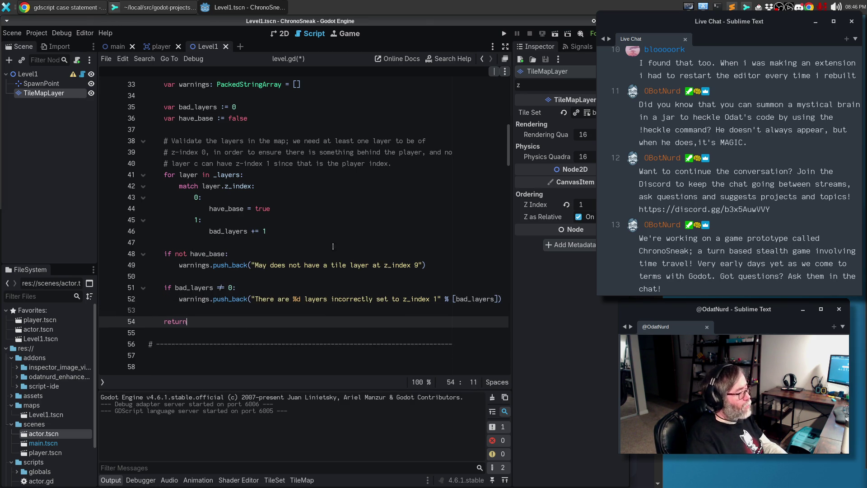
type("arn")
key("Return")
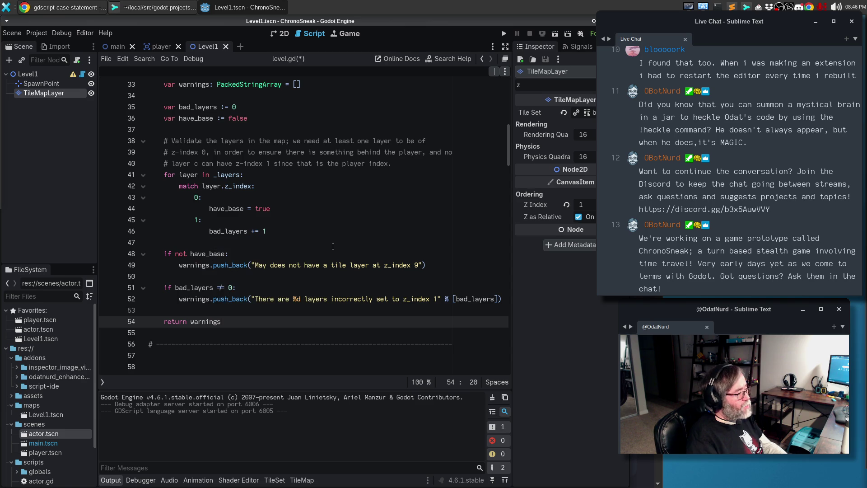
key("Return")
key("ctrl+s")
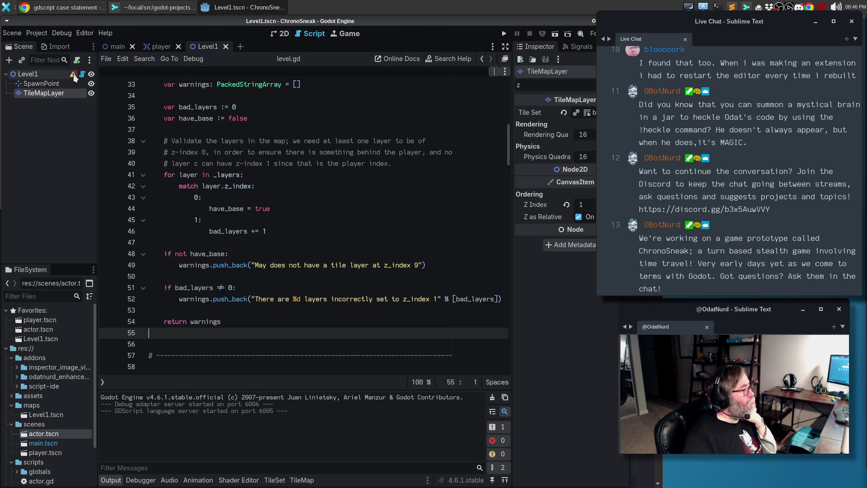
- Reload the current project and confirm Level1 lists both the z_index 0 and z_index 1 warnings
mouse_move(74, 78)
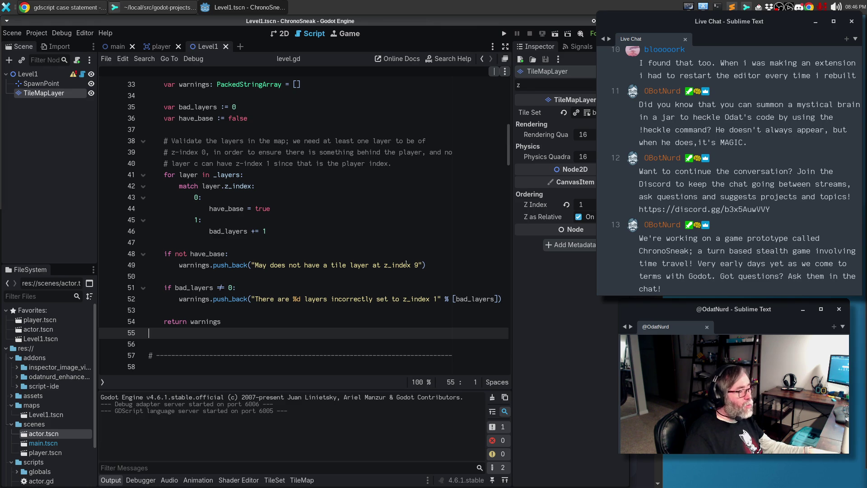
left_click(416, 265)
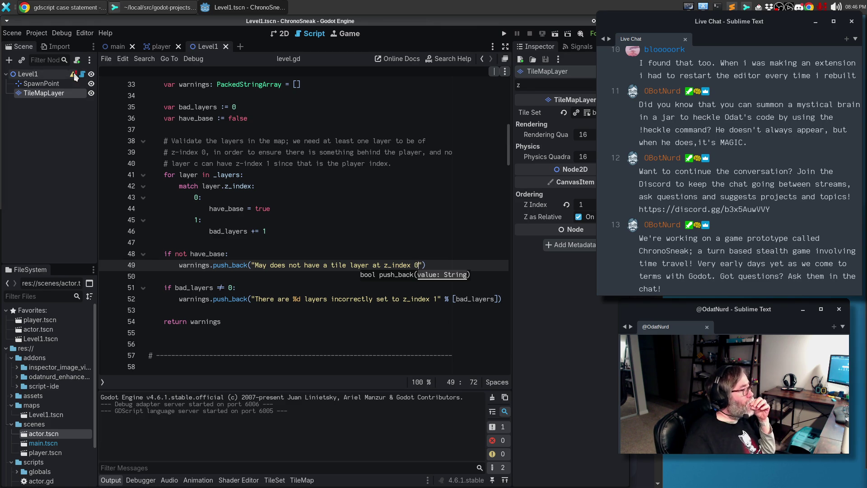
mouse_move(75, 77)
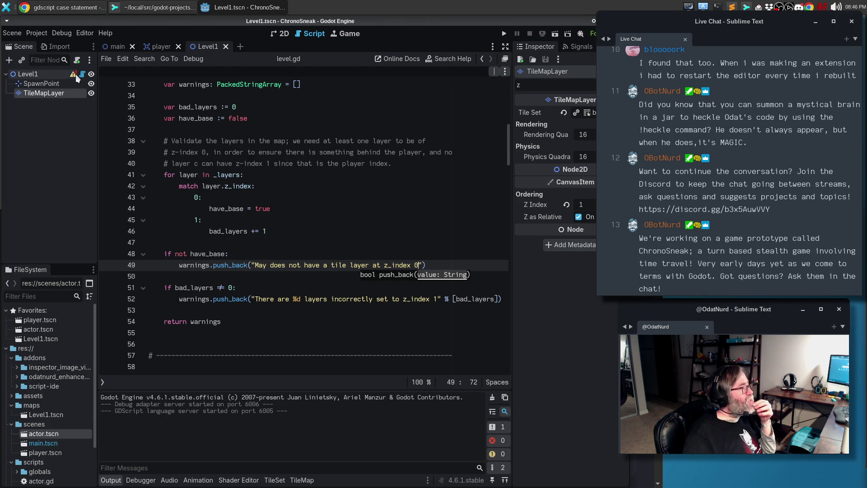
left_click(35, 33)
left_click(56, 121)
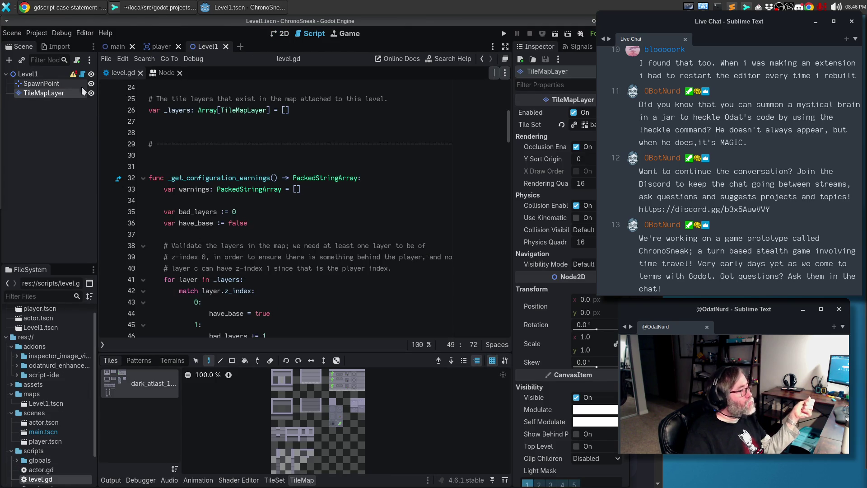
left_click(74, 76)
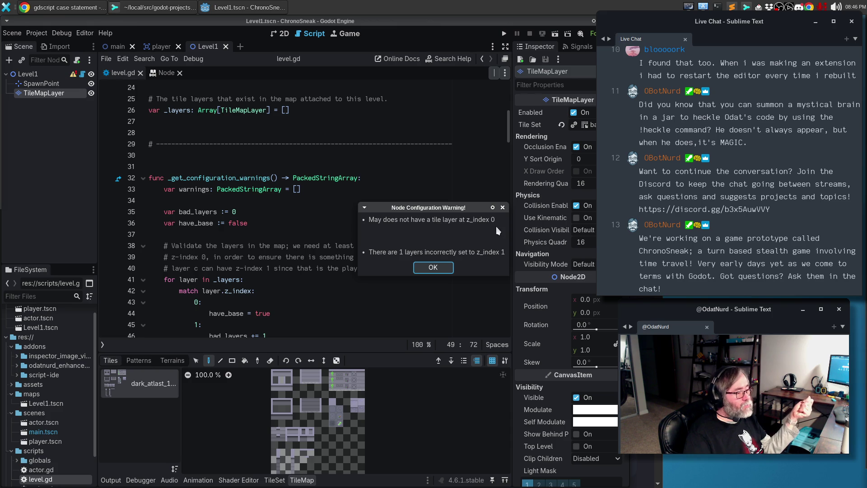
left_click(502, 208)
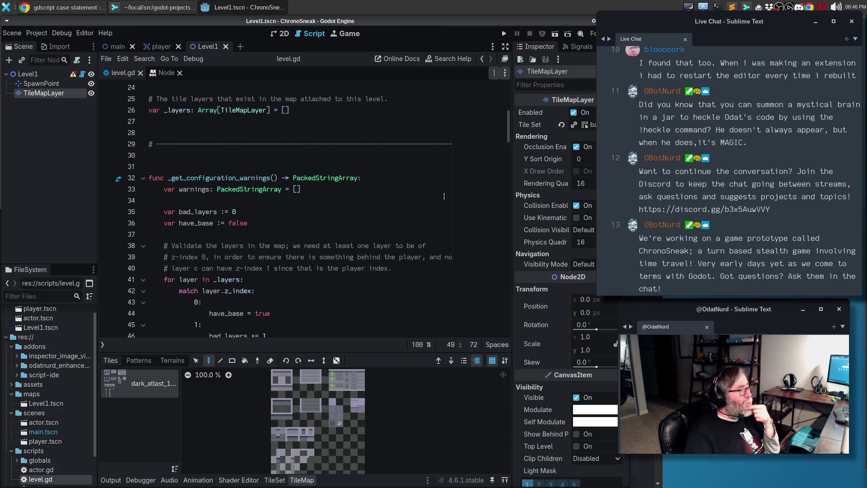
- Add a line after line 34 with '# Count the number of map layers that are incorrectly z-leveled, and ensure'
left_click(268, 197)
key("Return")
type("# COunt")
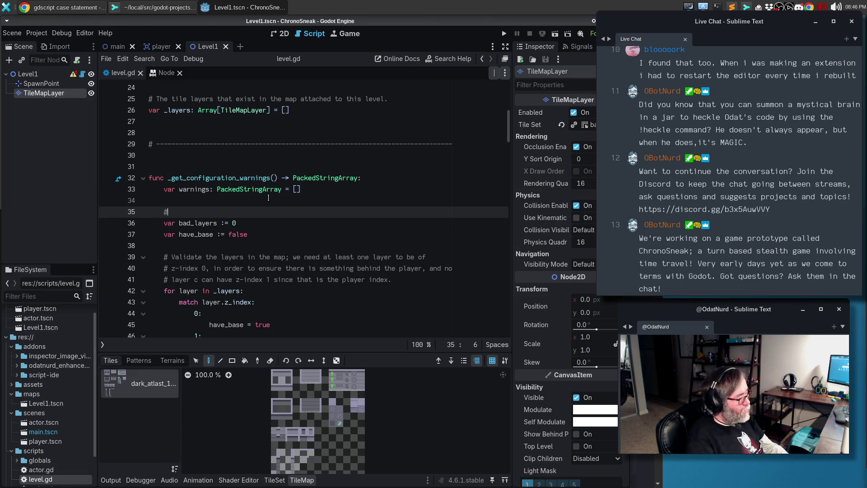
key("BackSpace")
key("BackSpace")
key("BackSpace")
type("Count the number of map layers t")
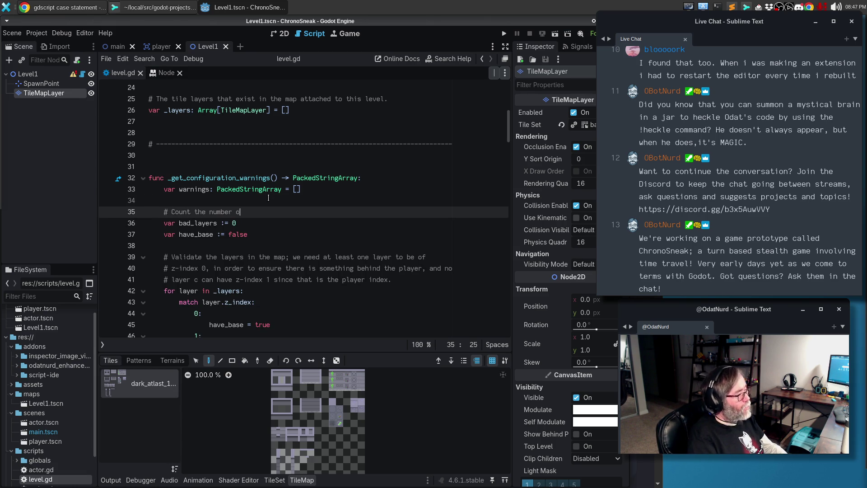
type("hat ")
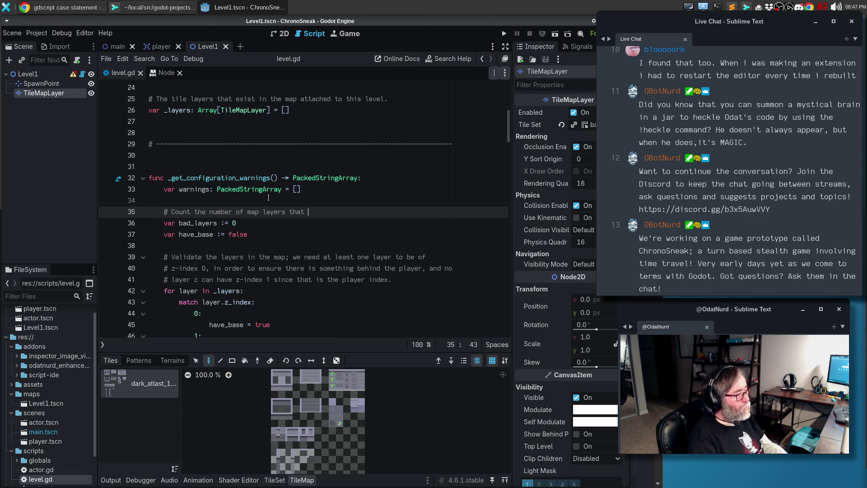
type("are incorrectly ")
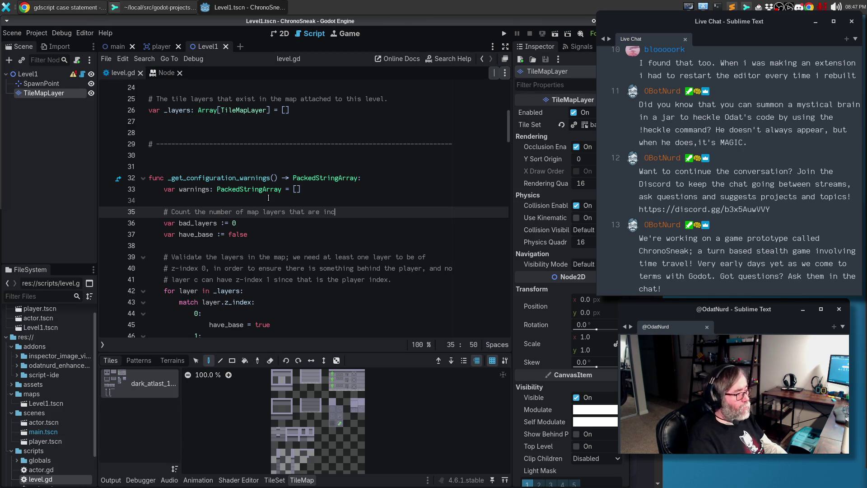
type("z-leveled, and ")
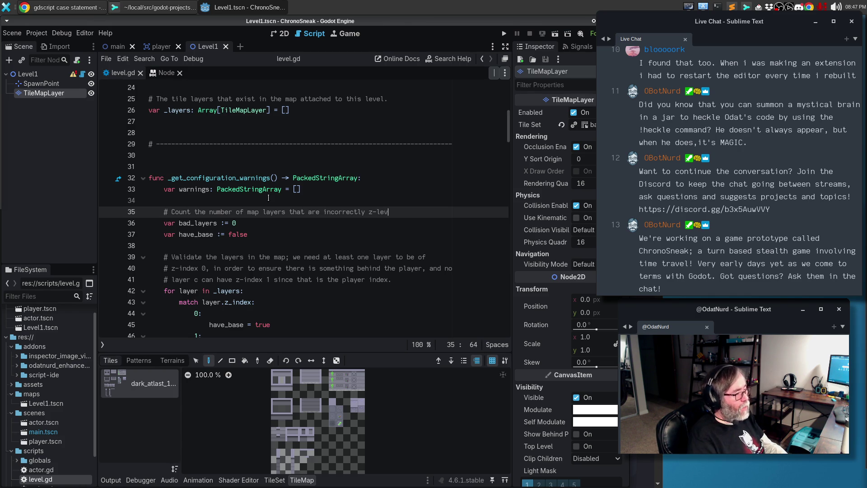
type("ensure")
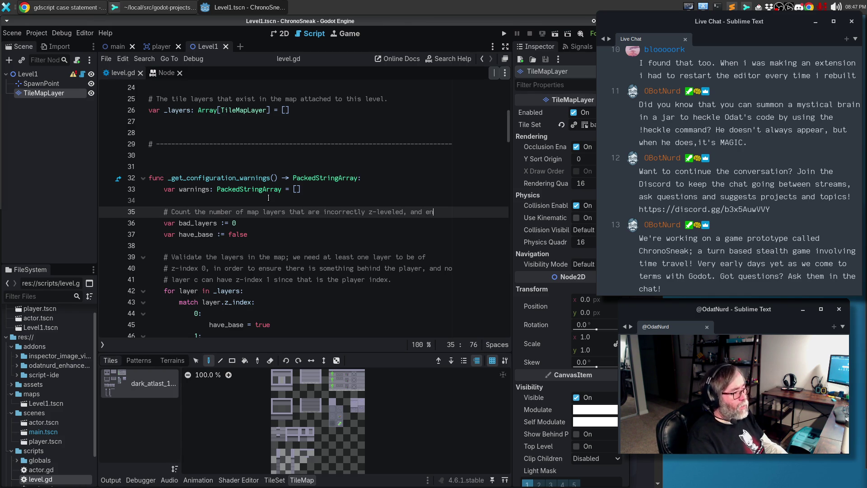
- Finish the comment: require a z-index 0 layer that renders behind the player (can be empty if you need)
key("Return")
type("# that we have at least one ")
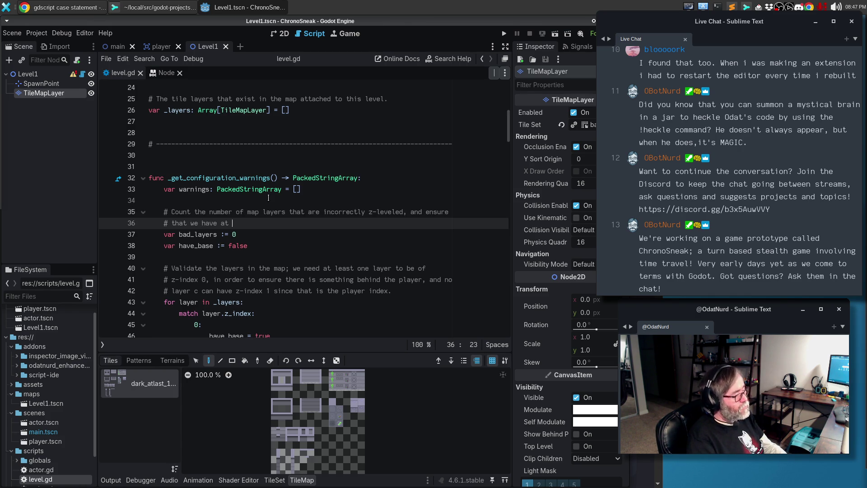
type("layer at ")
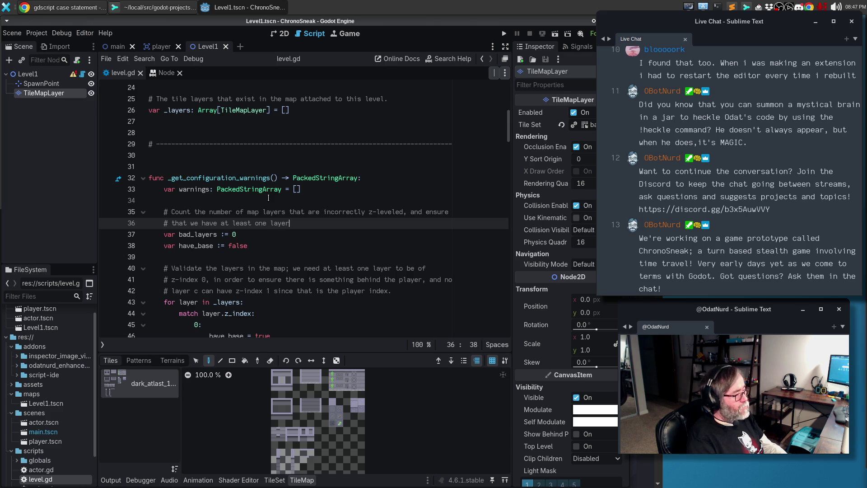
type("in")
key("BackSpace")
key("BackSpace")
type("z-l")
key("BackSpace")
type("index")
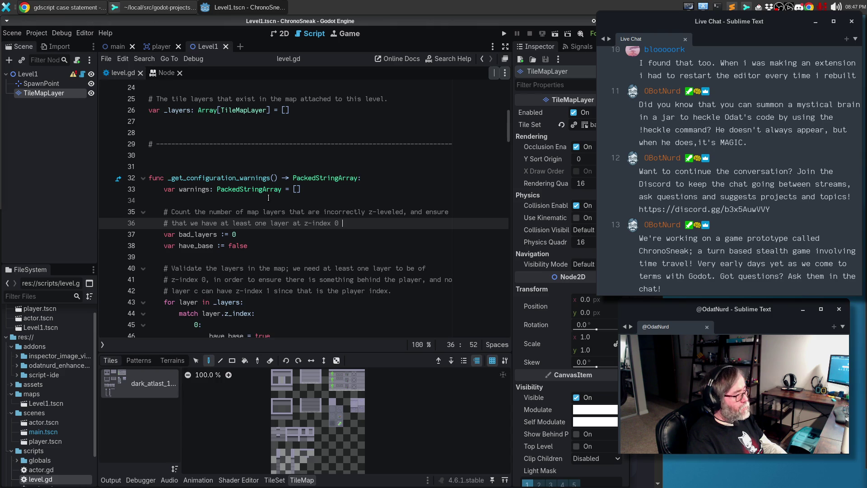
type(" 0, since that is what wi")
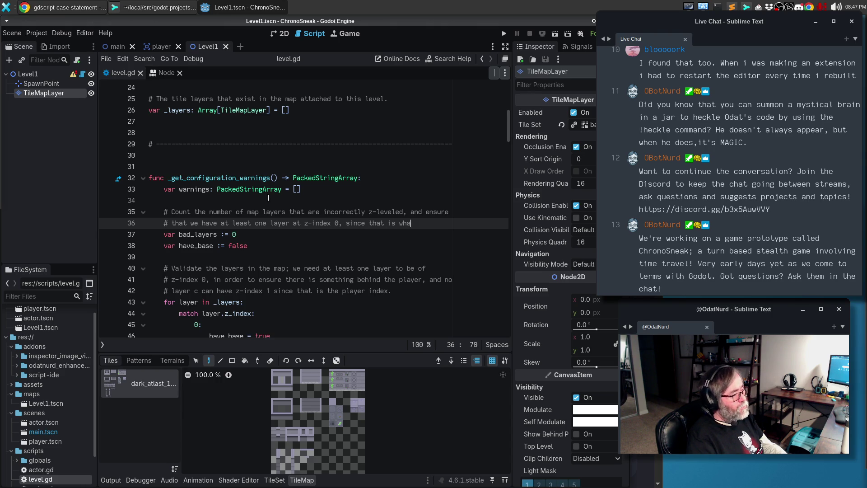
type("ll")
key("Return")
type("# renfer behind")
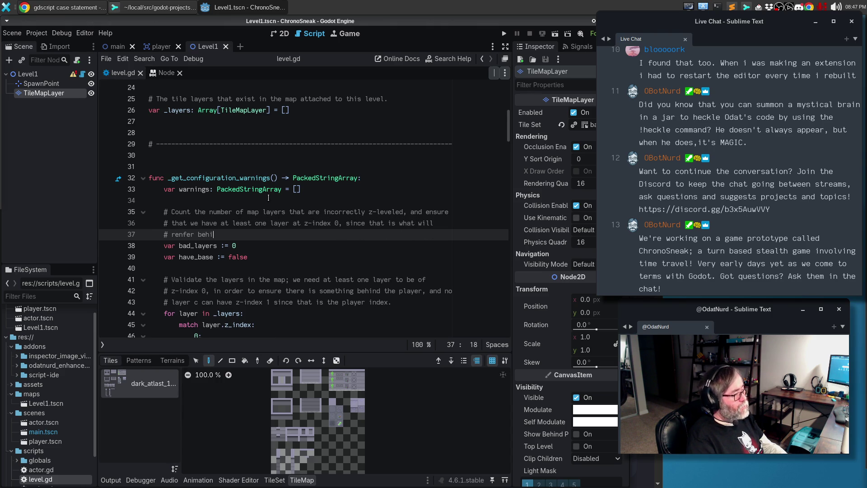
key("ctrl+BackSpace")
key("ctrl+BackSpace")
type("render behind th")
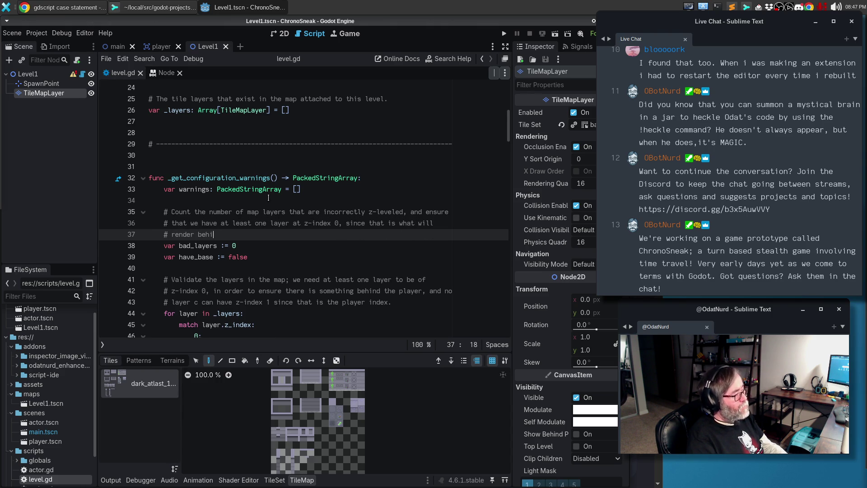
type("e player (ity")
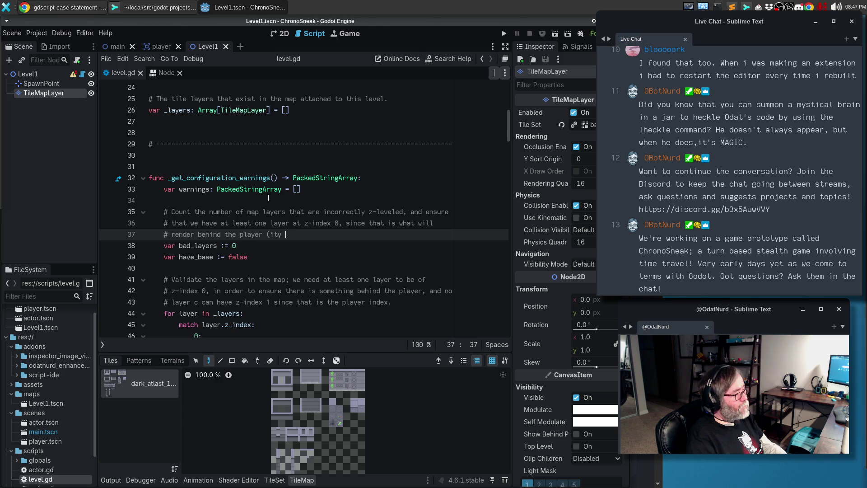
key("BackSpace")
type("can be empty if you need")
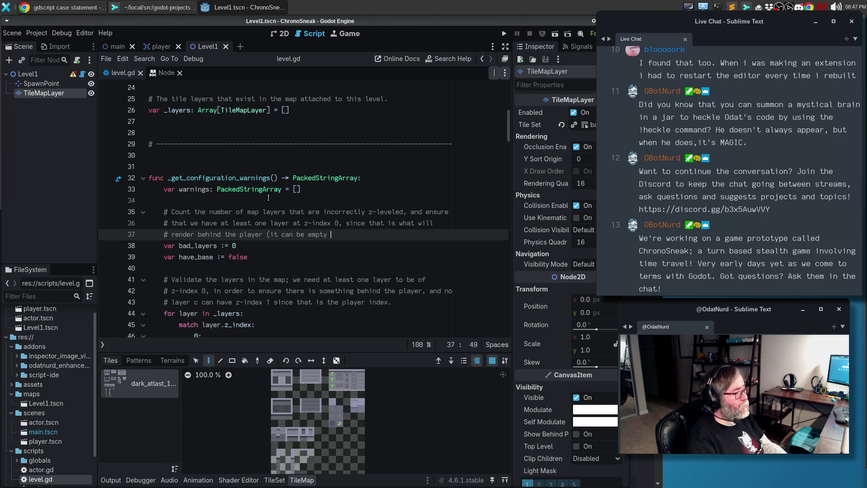
type(").")
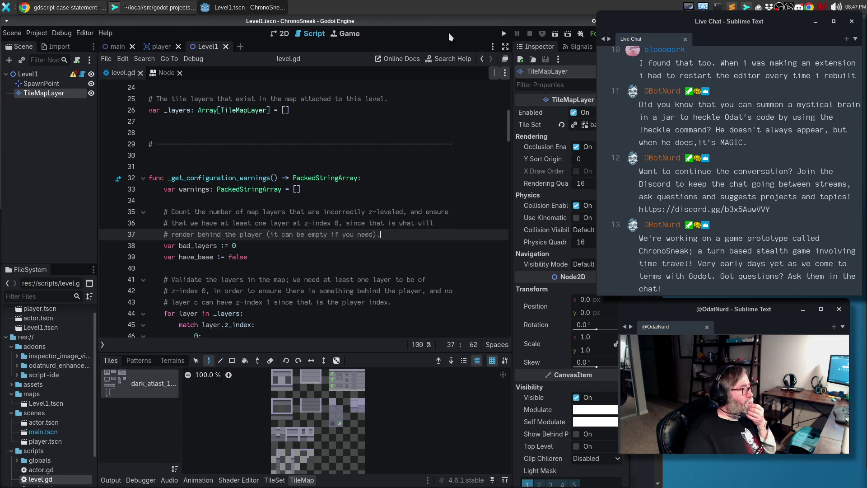
- Run the project, move the player down once, then stop the game with F8
left_click(504, 35)
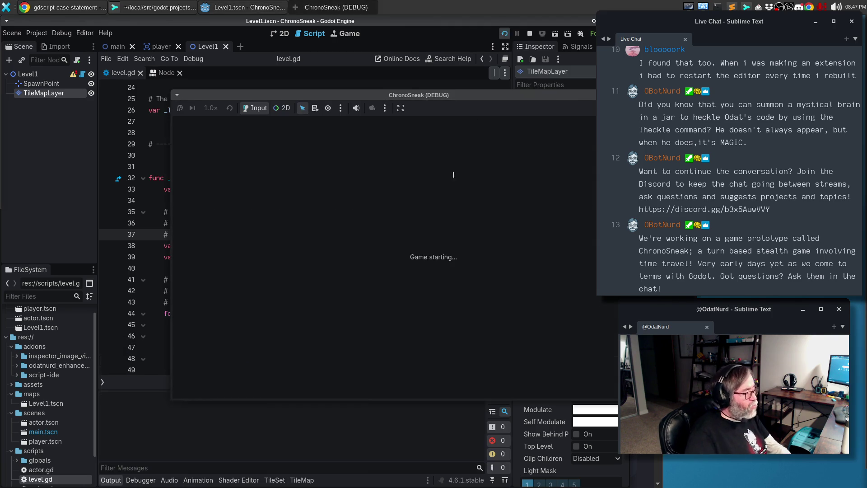
key("Down")
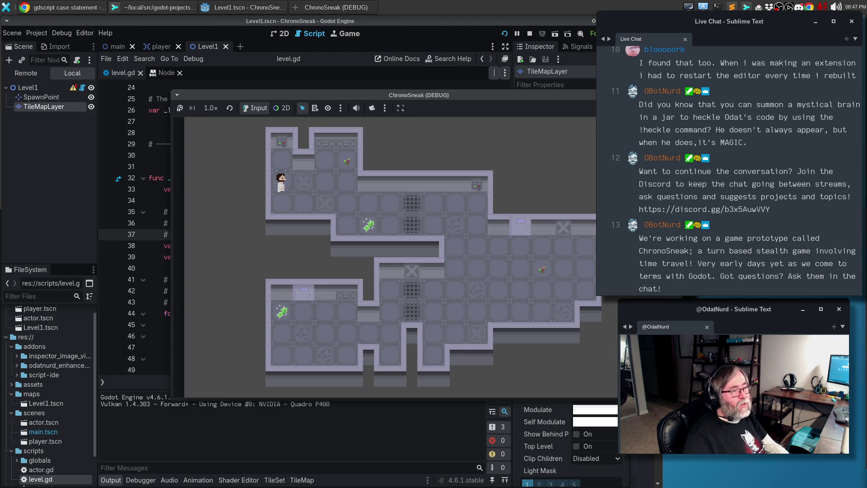
key("F8")
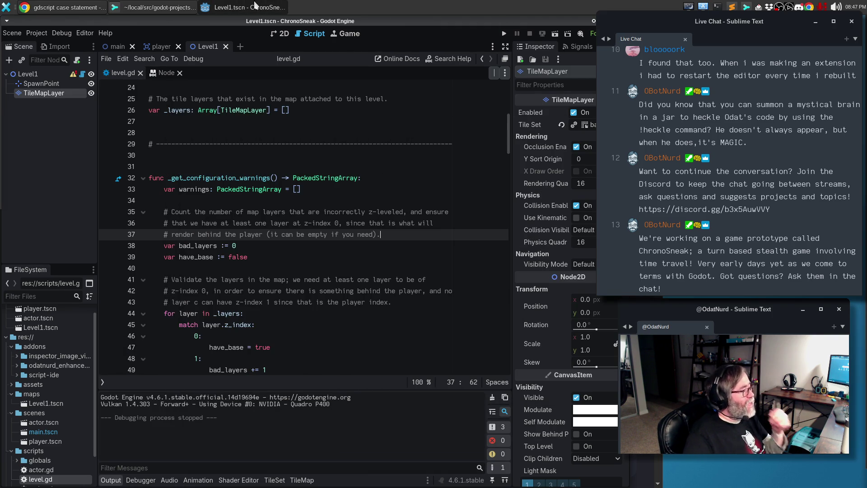
mouse_move(73, 79)
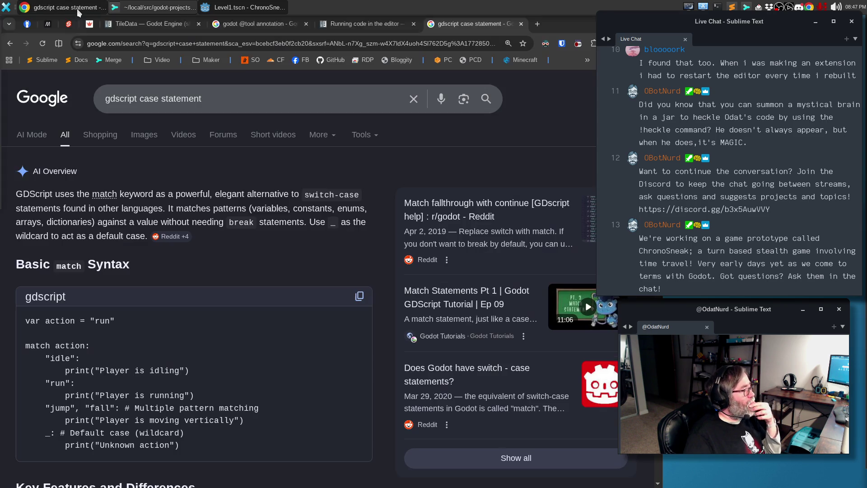
- In Chrome, return to the node-warning search, select update_configuration_warnings, and show the 'Running code in the editor' docs
left_click(79, 10)
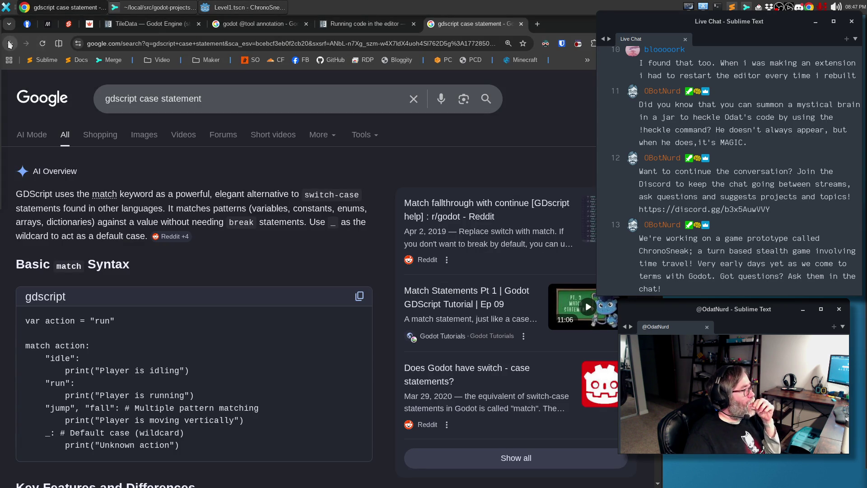
left_click(9, 44)
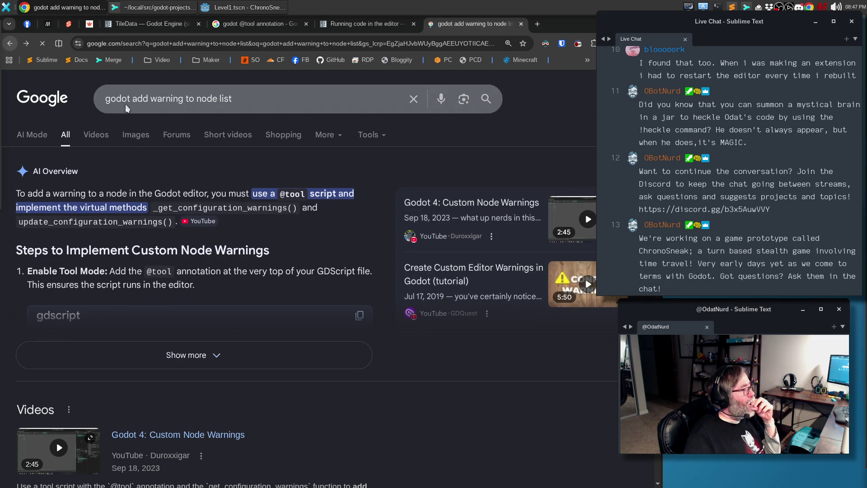
double_click(107, 220)
key("ctrl+c")
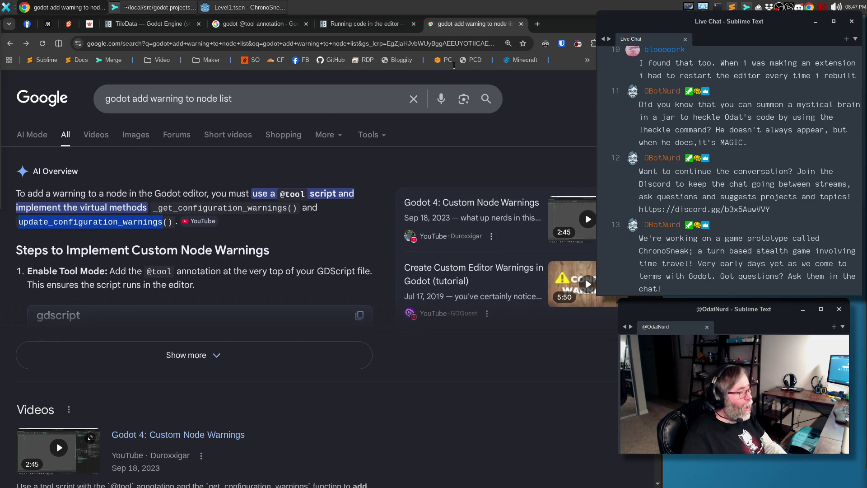
left_click(331, 25)
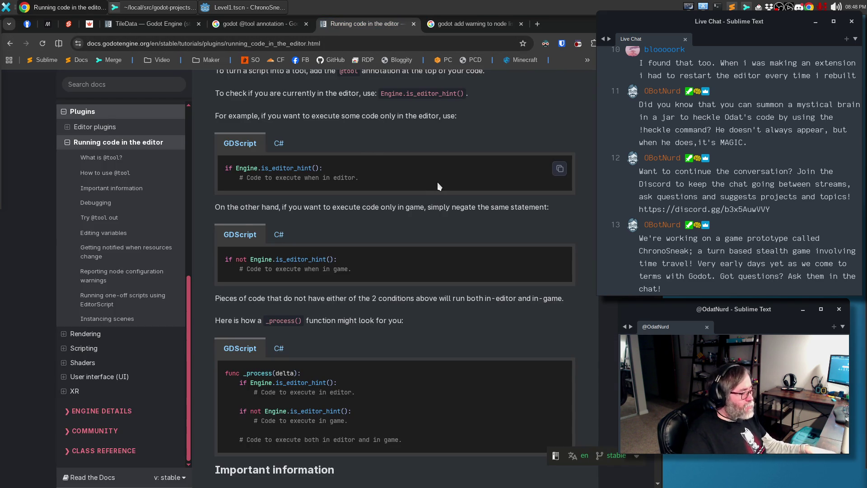
- Scroll to the 'Reporting node configuration warnings' example and select its first code line
scroll(430, 179, "down", 3)
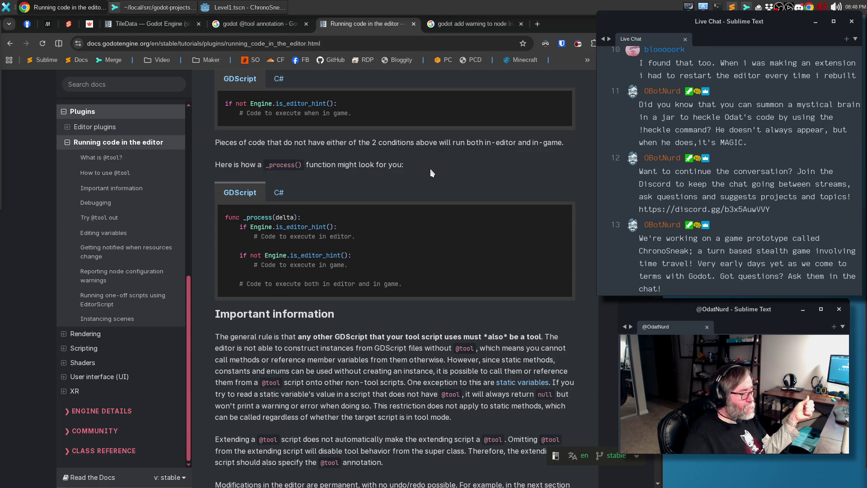
scroll(431, 170, "down", 2)
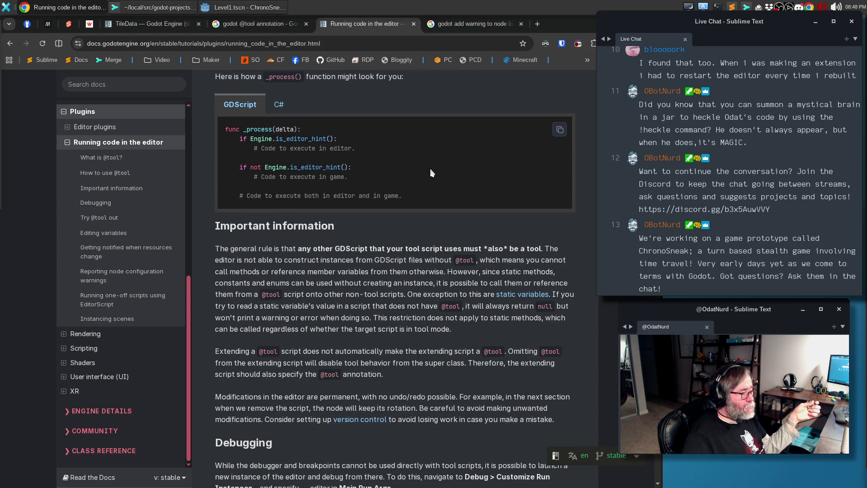
scroll(430, 169, "down", 3)
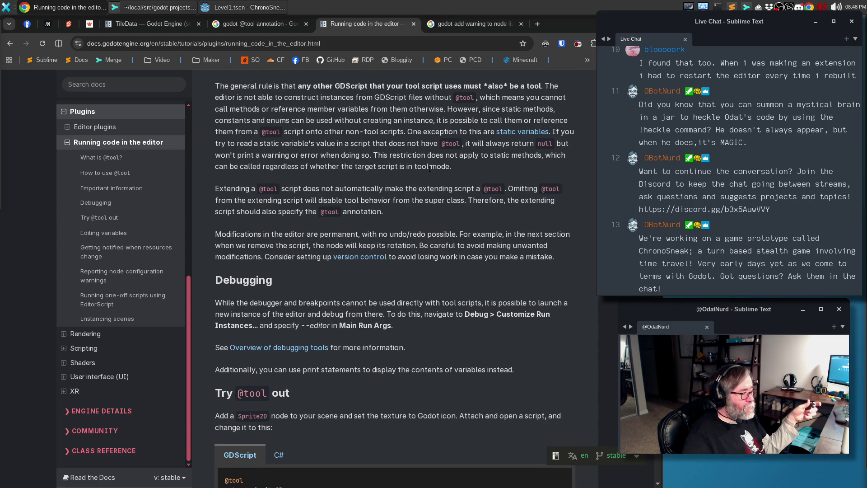
scroll(429, 167, "down", 4)
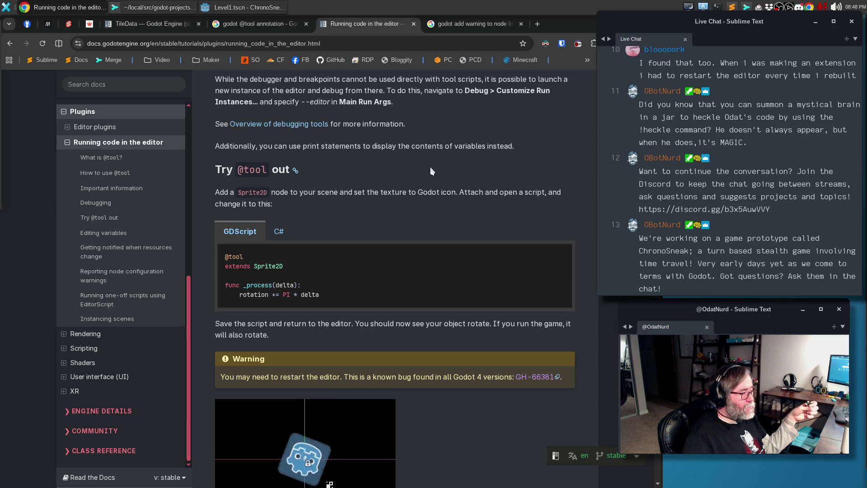
scroll(430, 166, "down", 5)
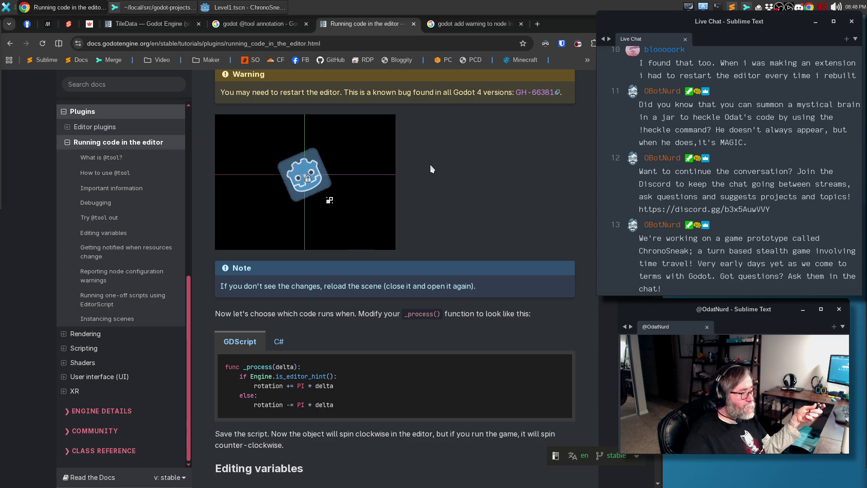
scroll(430, 166, "down", 3)
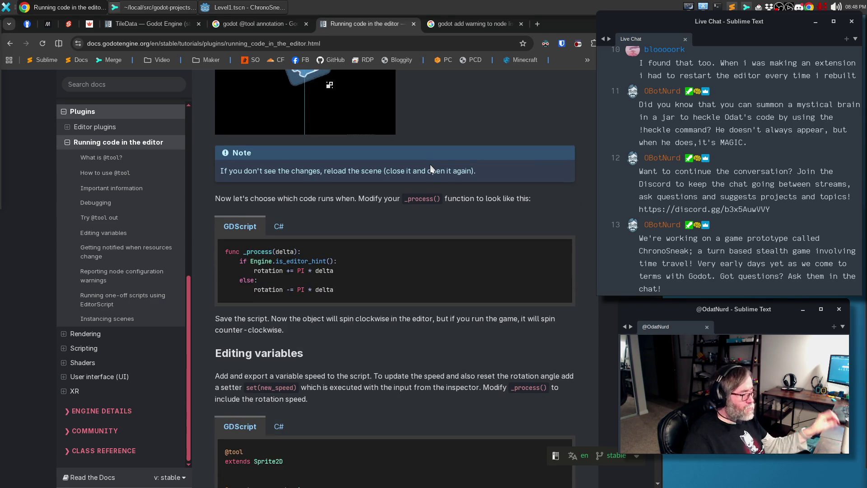
scroll(426, 183, "down", 5)
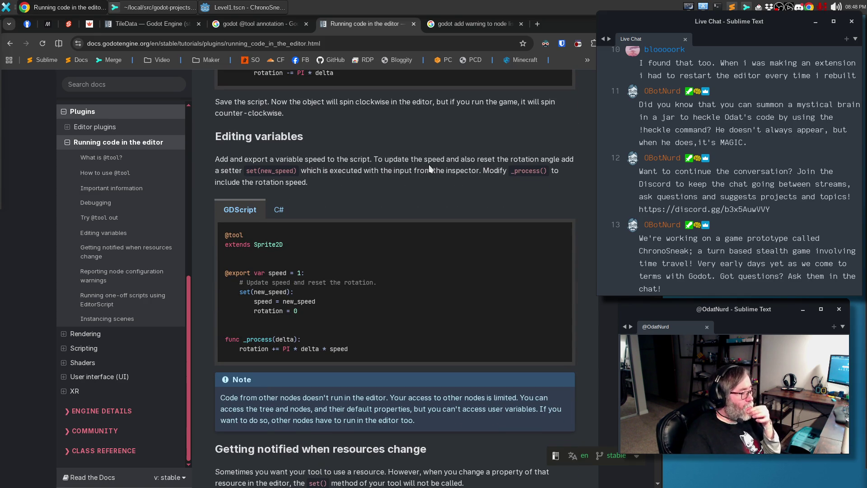
scroll(430, 168, "down", 1)
scroll(429, 168, "down", 4)
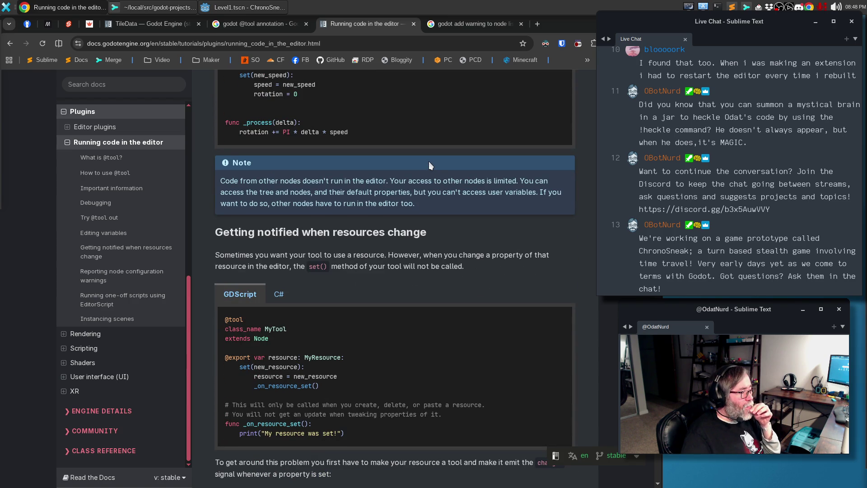
scroll(429, 161, "down", 2)
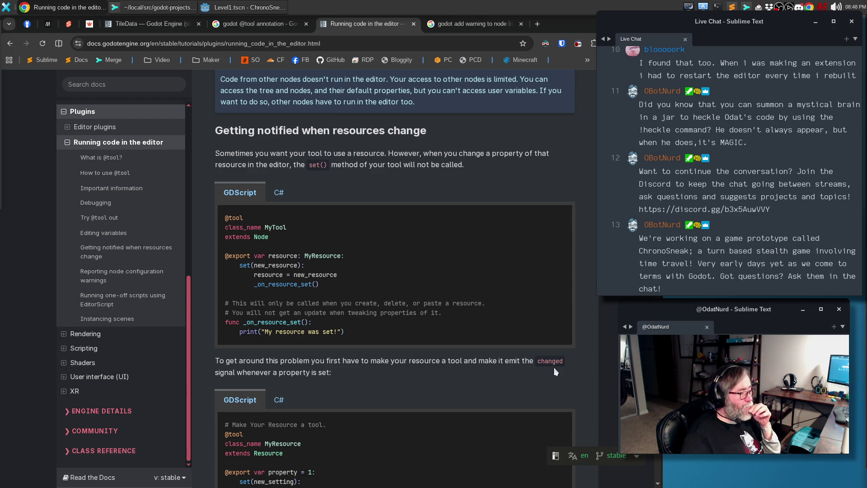
scroll(553, 396, "down", 3)
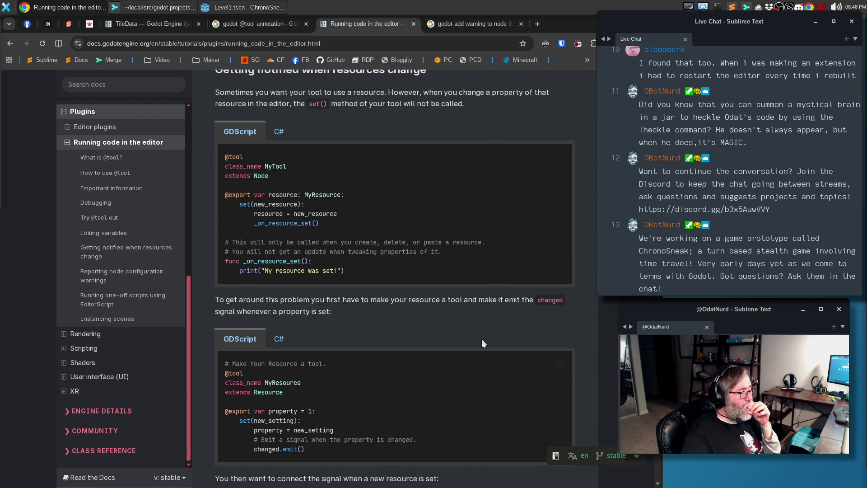
scroll(491, 341, "down", 2)
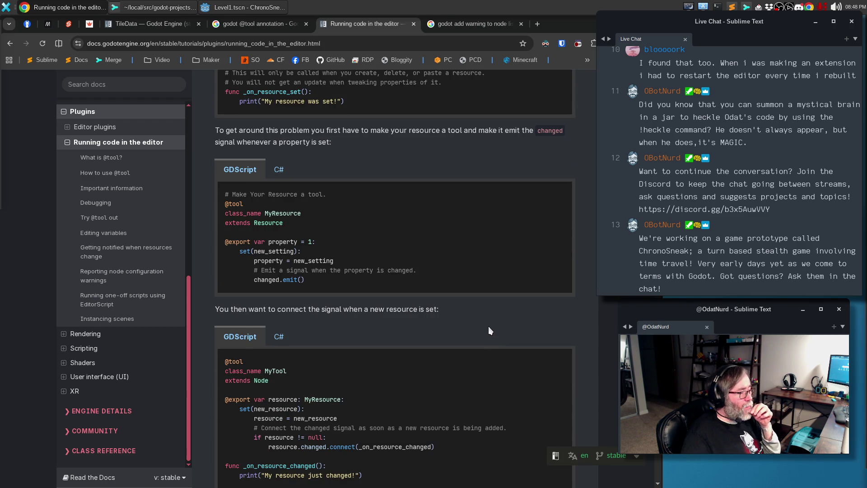
scroll(489, 326, "down", 4)
scroll(488, 324, "down", 5)
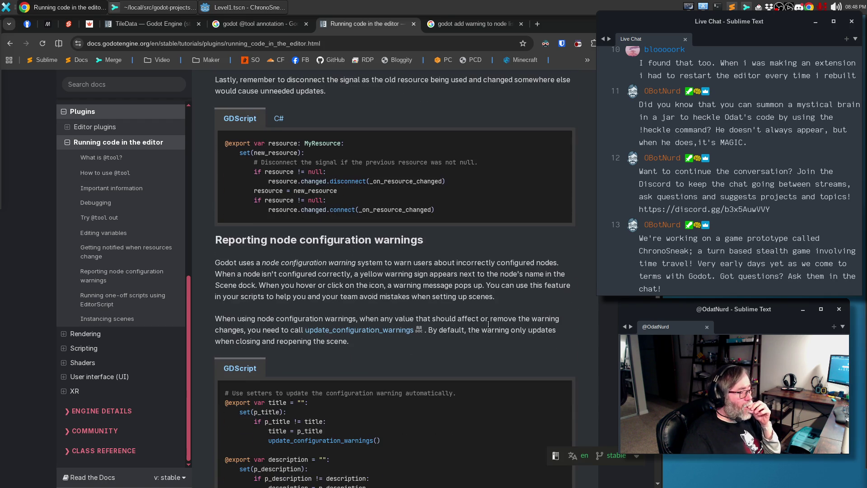
triple_click(487, 326)
scroll(485, 325, "down", 2)
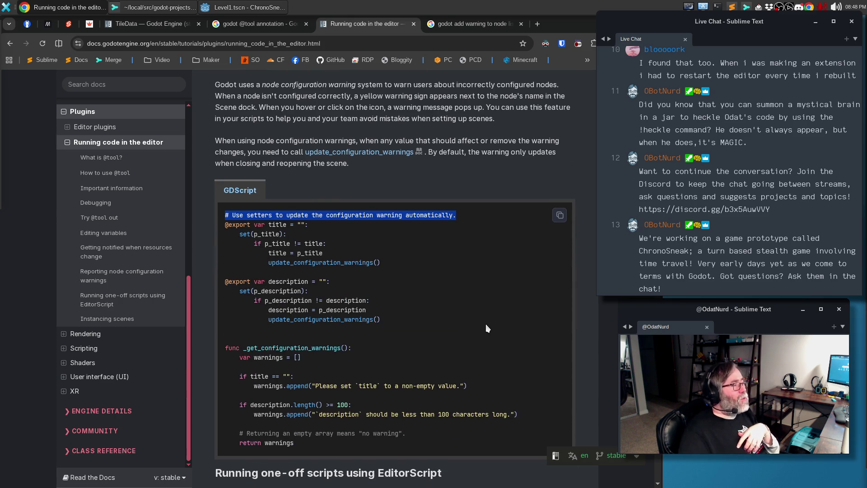
- Clear the selection, skim the EditorScript section, and open the Search docs box
left_click(533, 182)
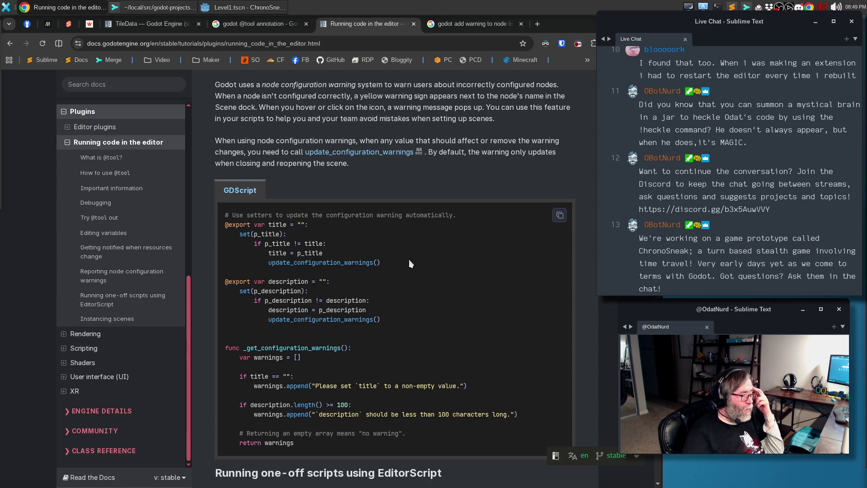
scroll(408, 259, "down", 5)
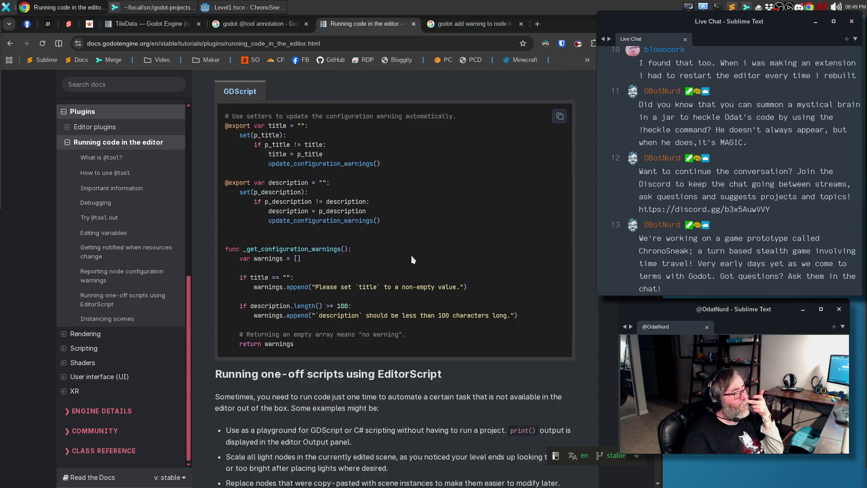
scroll(482, 283, "down", 8)
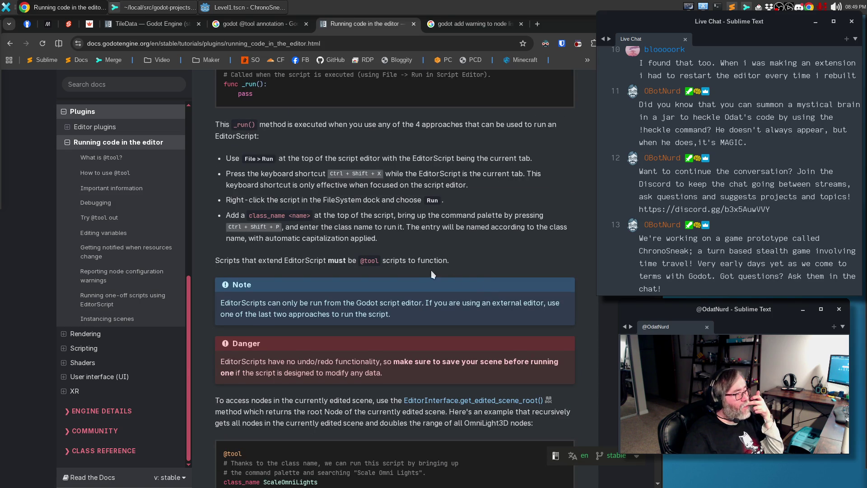
scroll(431, 270, "up", 5)
left_click(127, 86)
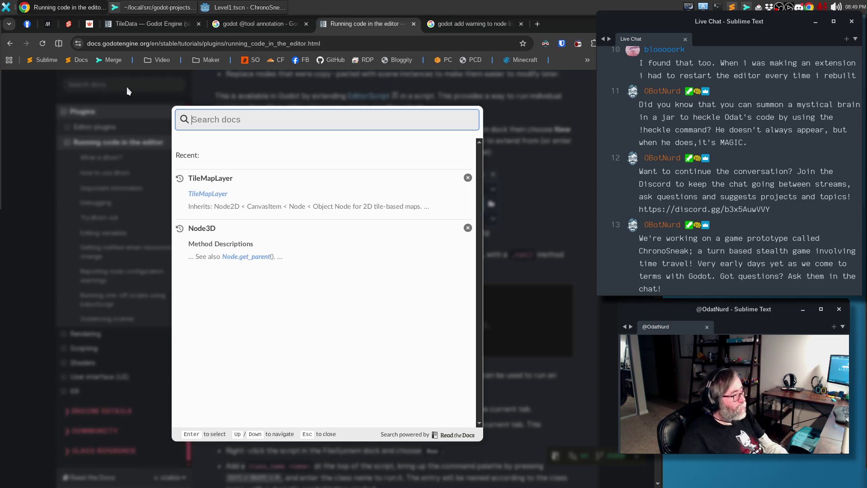
- Search the docs for update_configuration_warnings and open the Node Method Descriptions result
key("ctrl+v")
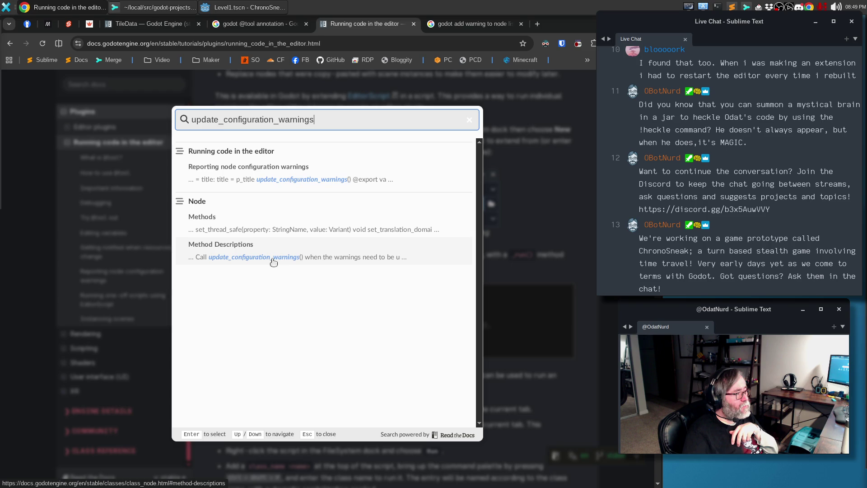
left_click(273, 258)
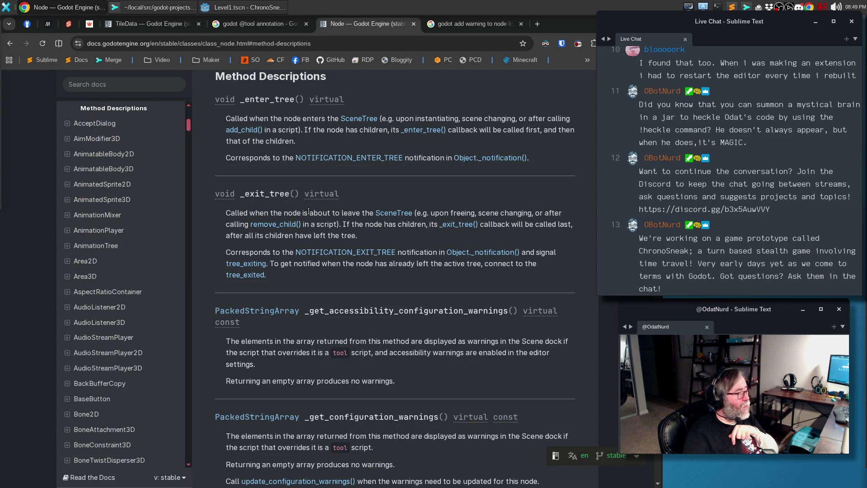
- Search the docs again for update_configuration_warnings and reopen the Node Method Descriptions
left_click(102, 83)
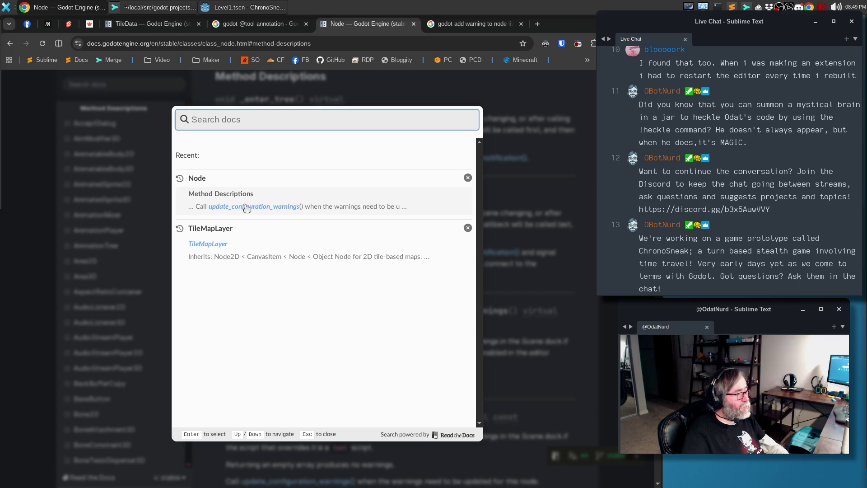
key("ctrl+v")
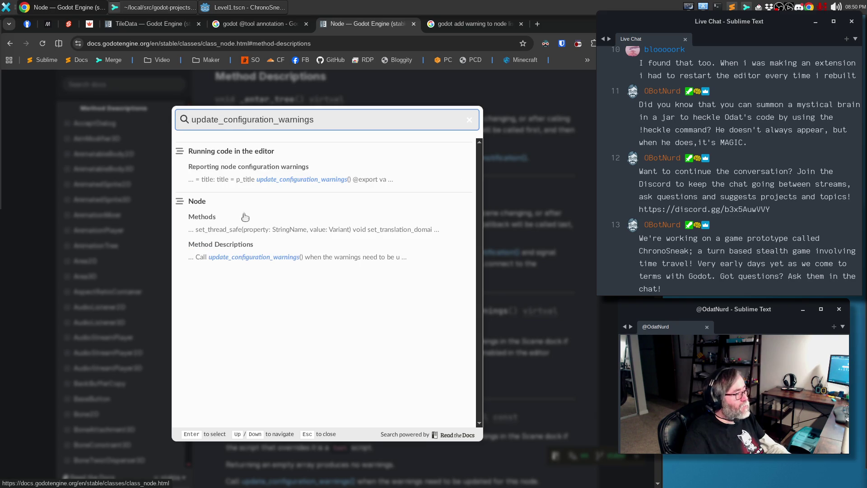
left_click(238, 256)
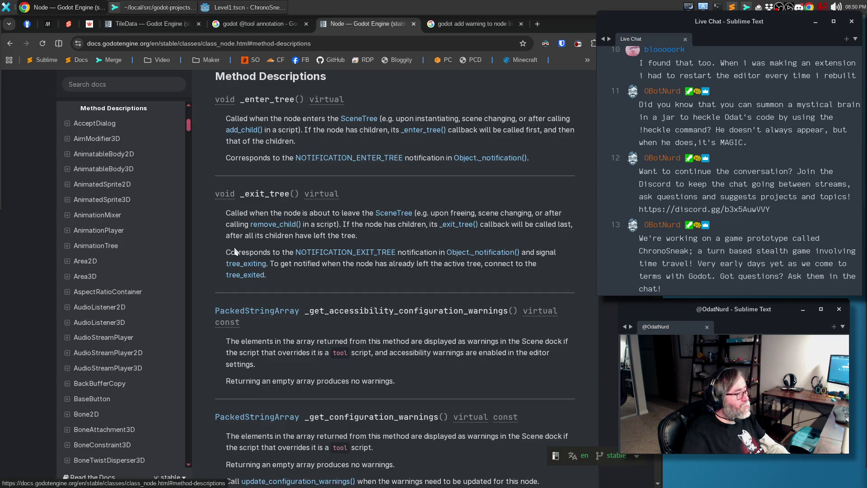
- Find update_configuration_warnings on the page, follow it to _get_configuration_warnings(), then return to Godot
key("ctrl+f")
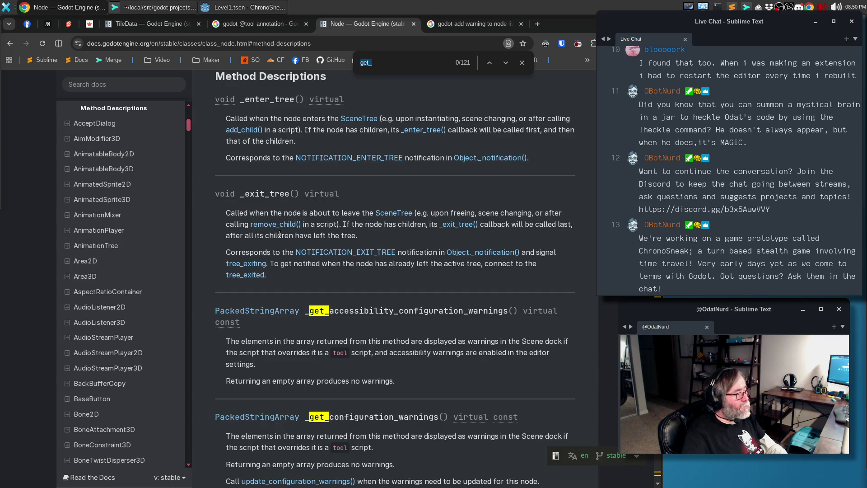
key("ctrl+v")
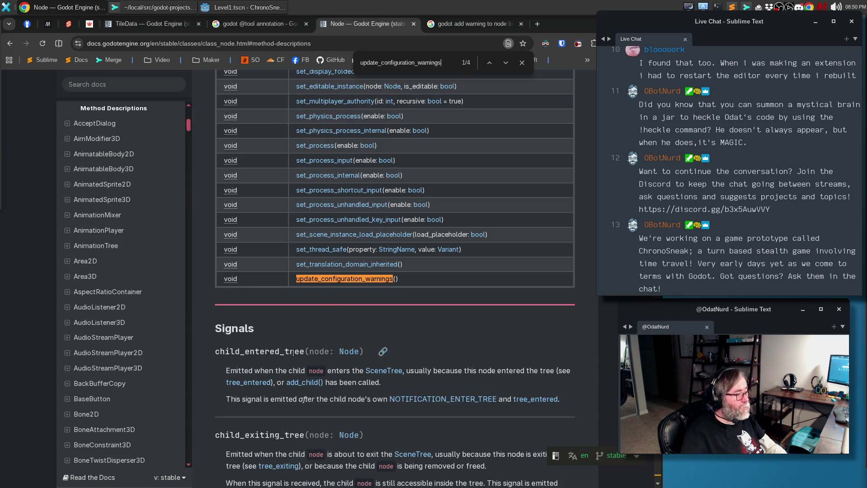
left_click(324, 279)
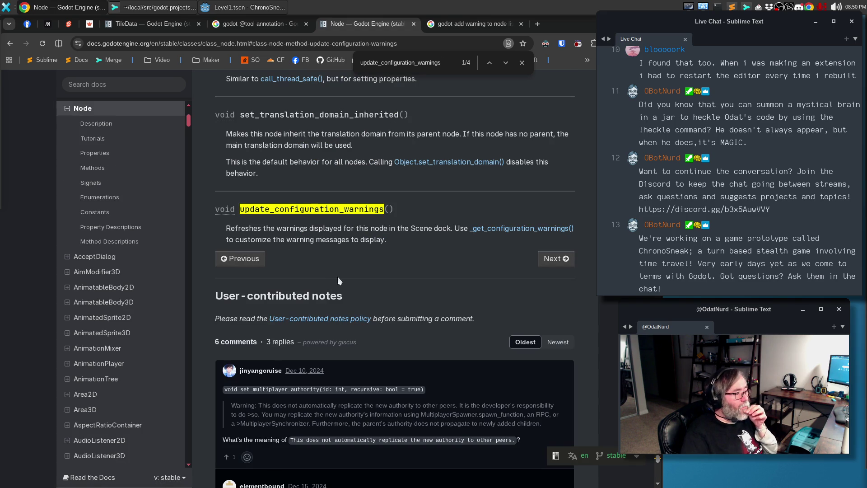
left_click(499, 229)
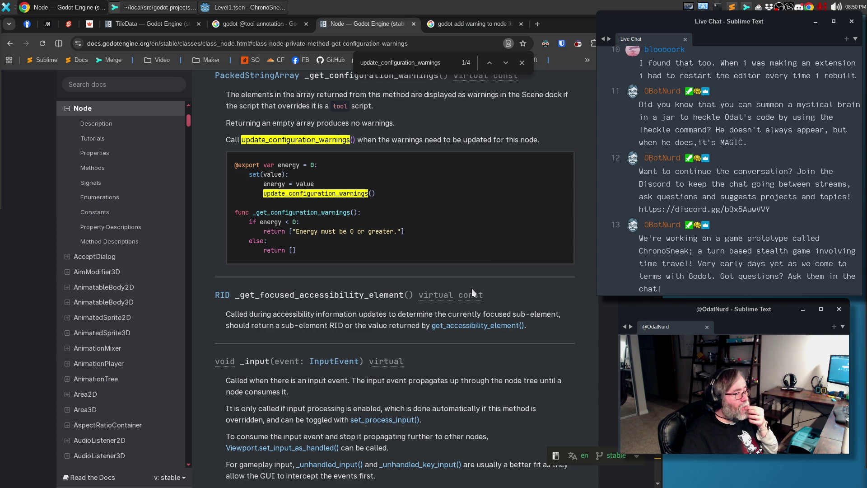
left_click(522, 63)
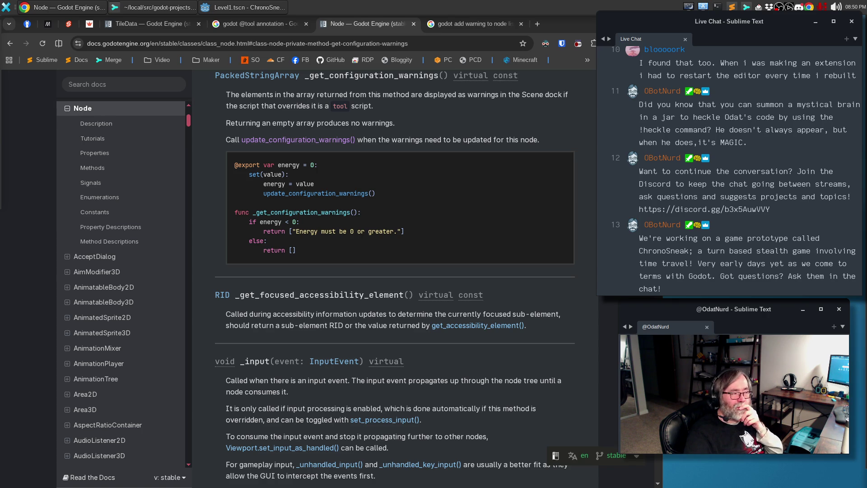
left_click(234, 5)
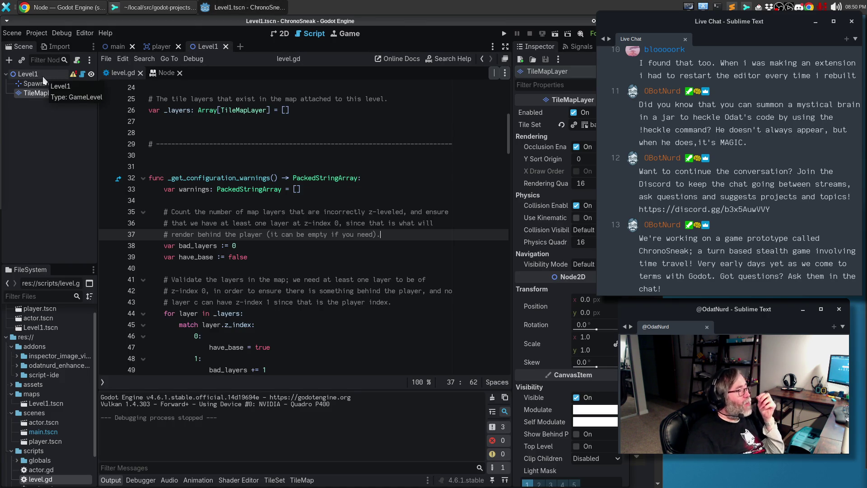
- View the level in 2D, select _get_configuration_warnings in the Node docs, and return to Google
left_click(285, 36)
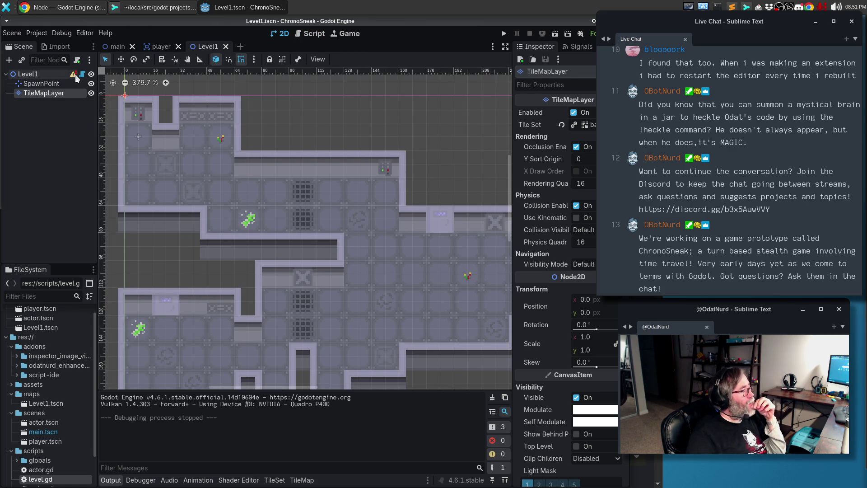
mouse_move(76, 78)
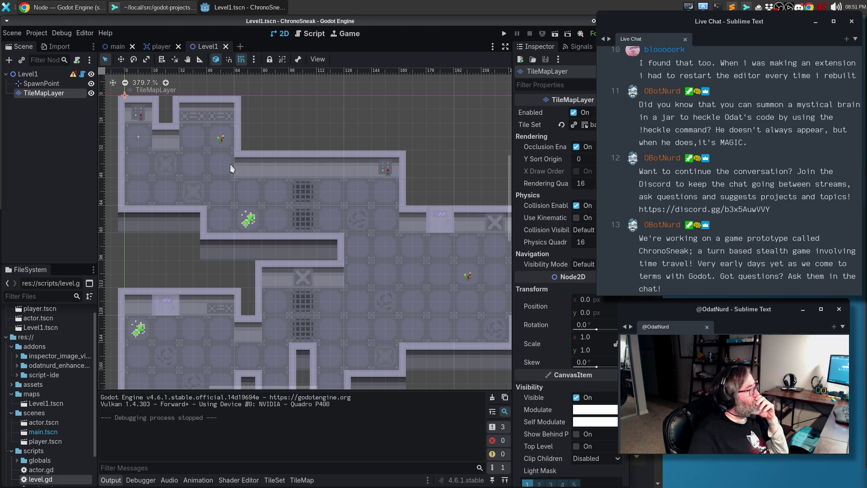
left_click(68, 7)
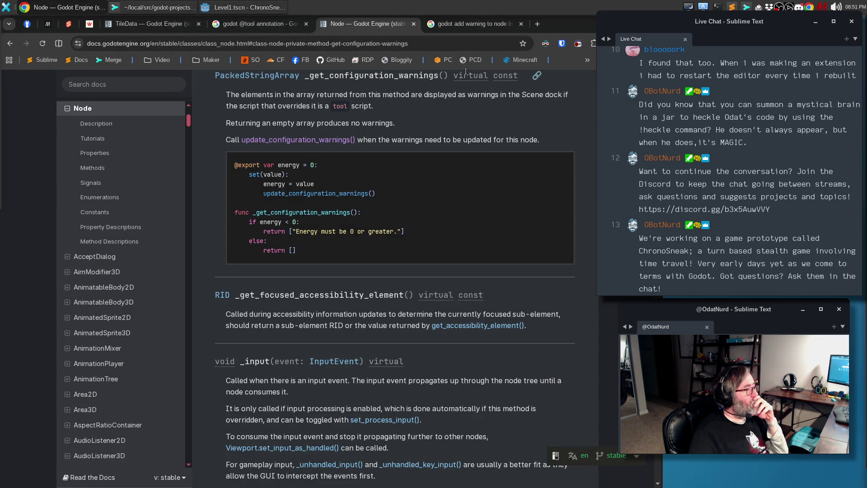
double_click(395, 75)
key("ctrl+c")
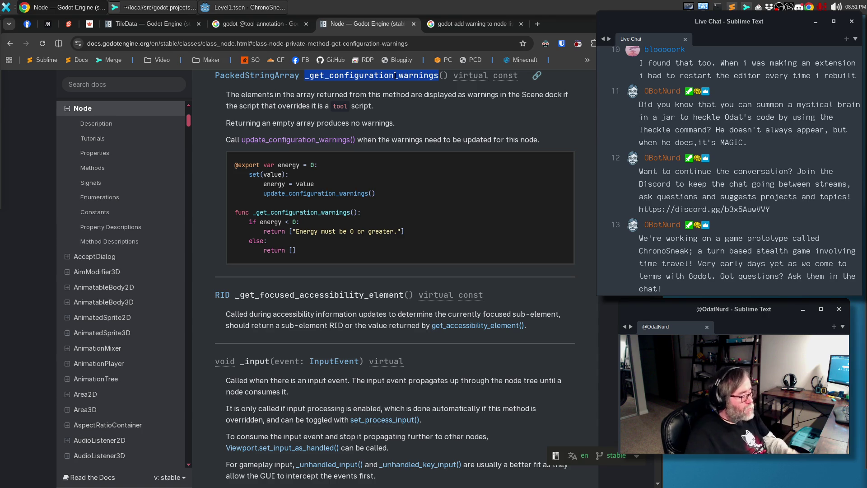
left_click(475, 28)
left_click(431, 40)
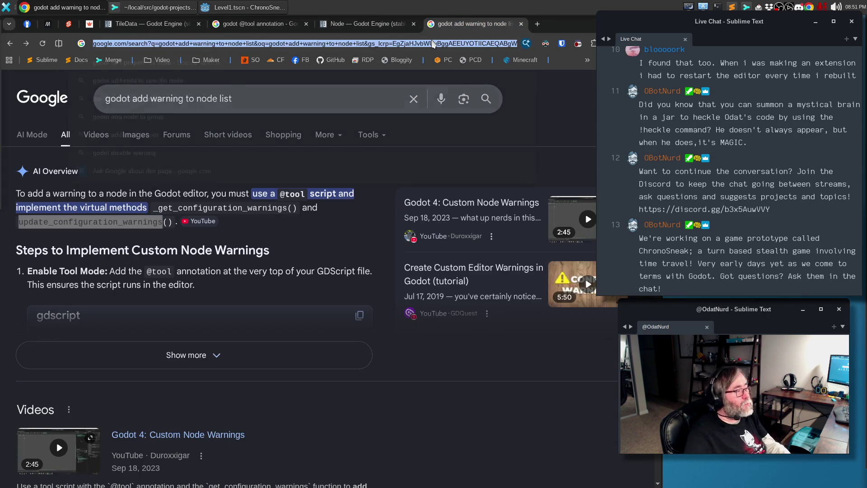
- Search Google for 'godot add _get_configuration_warnings to built in nodes'
type("godot add")
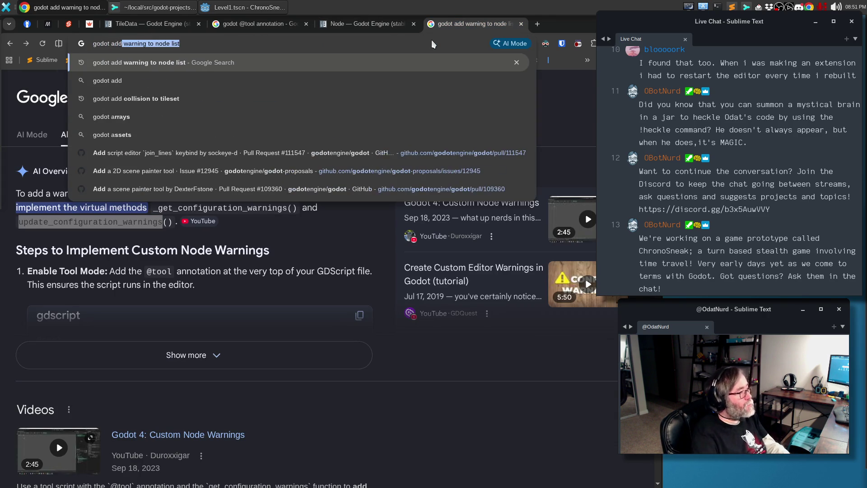
key("ctrl+v")
type("tyo")
key("BackSpace")
key("BackSpace")
type("o bui")
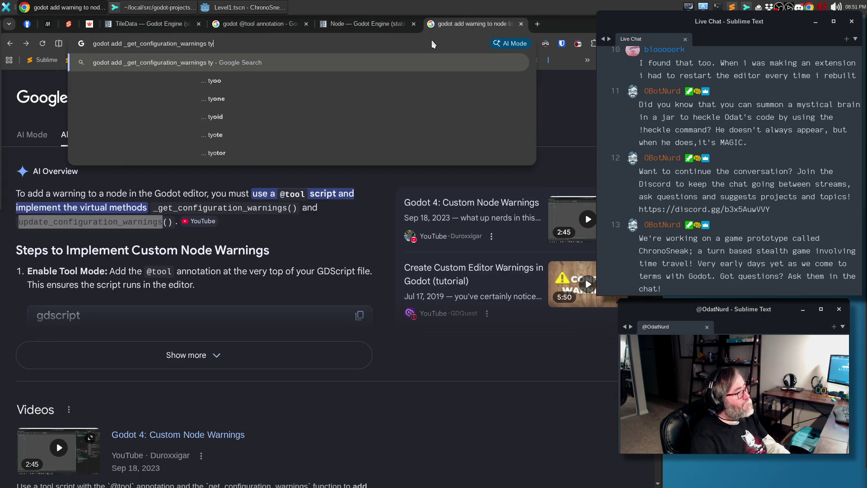
type("lt in nodes")
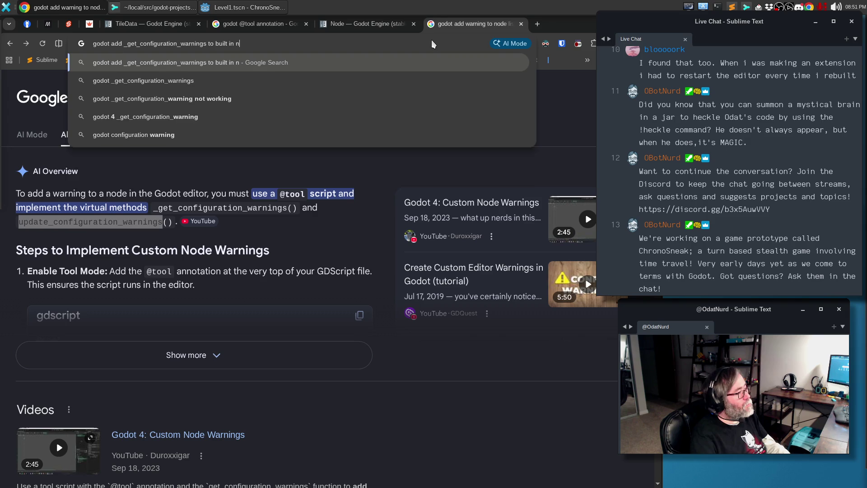
key("Return")
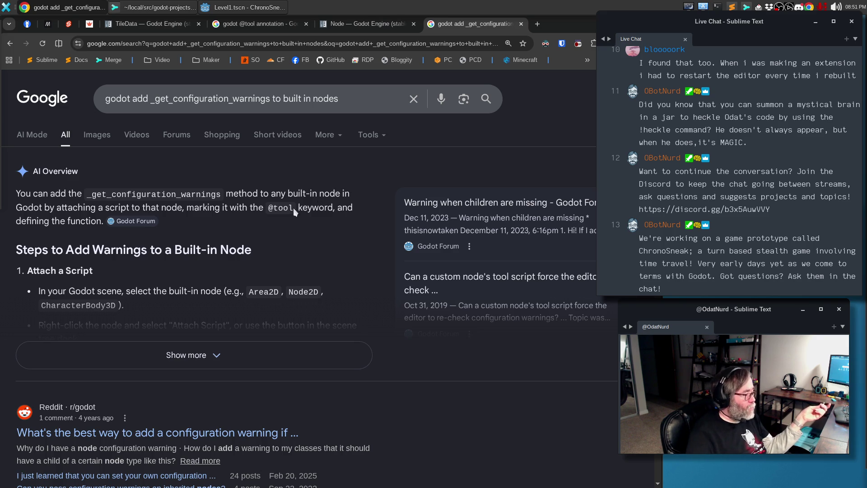
- Read the Reddit thread on configuration warnings, then open the 'Warning when children are missing' forum thread
scroll(246, 274, "down", 3)
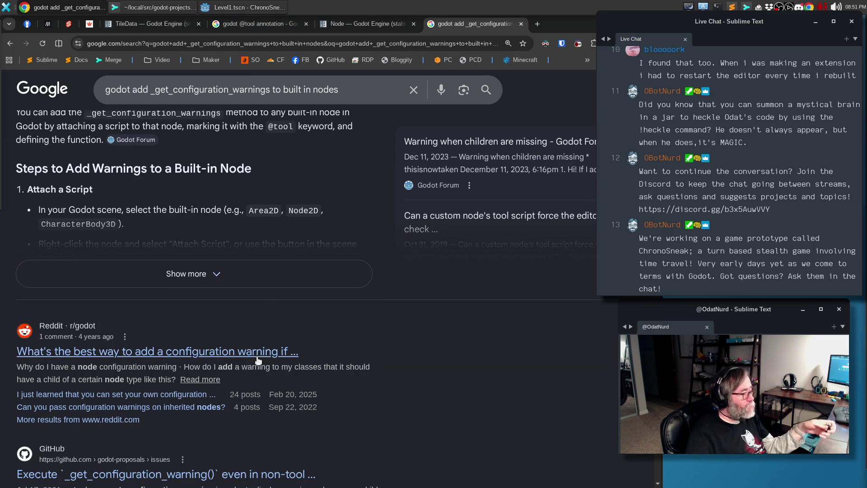
left_click(266, 352)
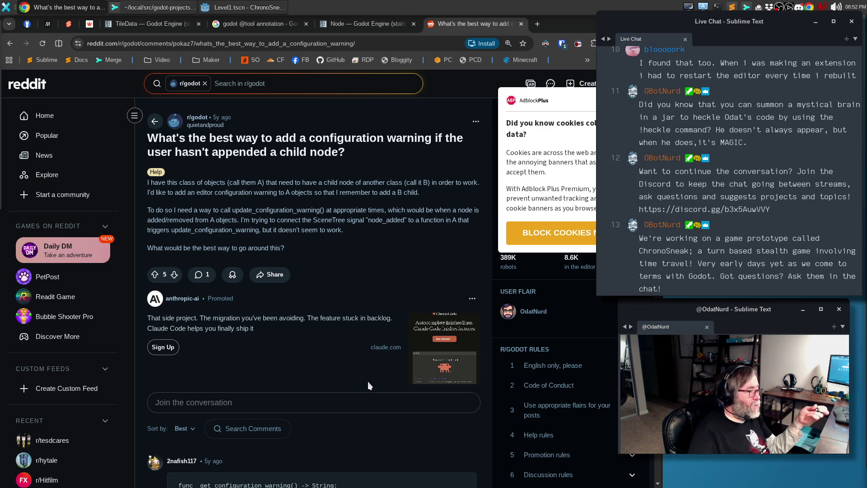
scroll(314, 322, "down", 3)
scroll(313, 321, "down", 4)
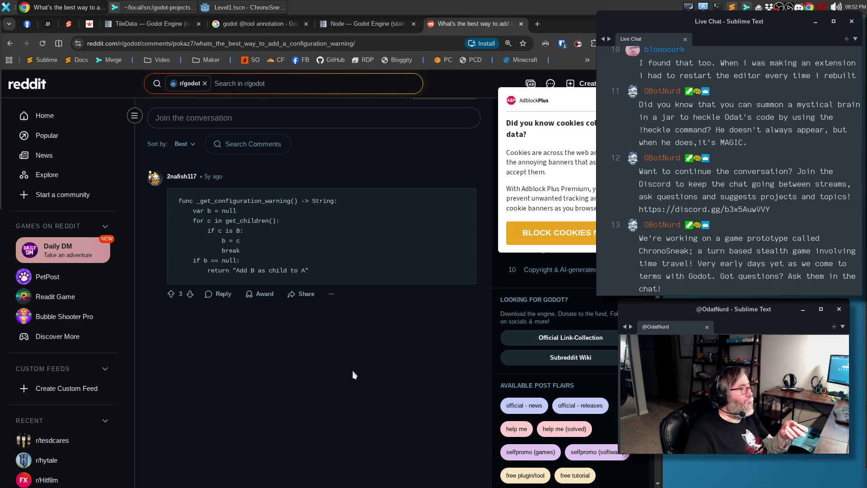
left_click(10, 43)
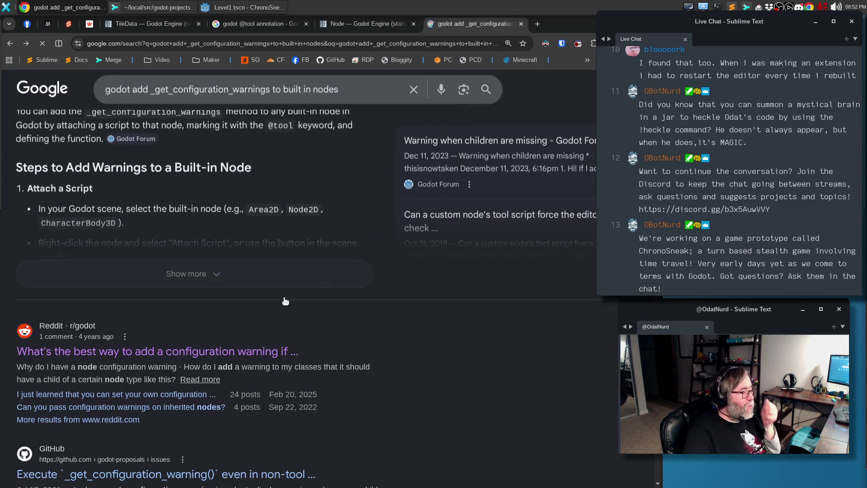
scroll(225, 275, "down", 3)
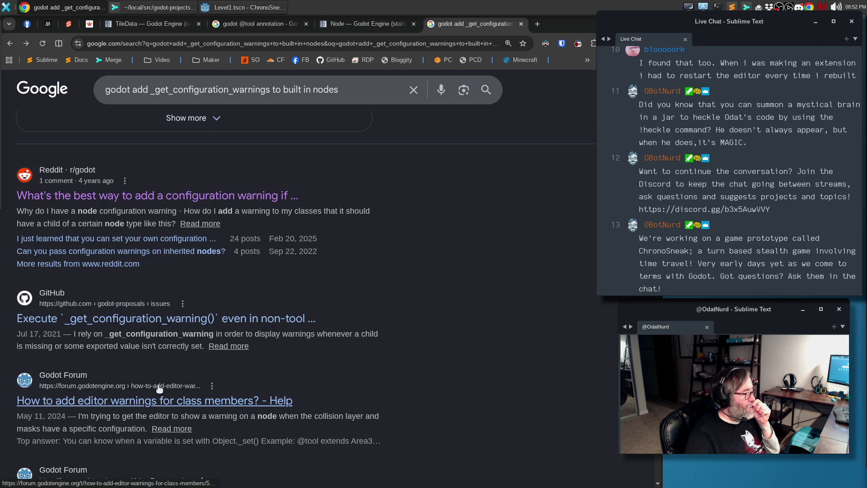
scroll(165, 394, "down", 3)
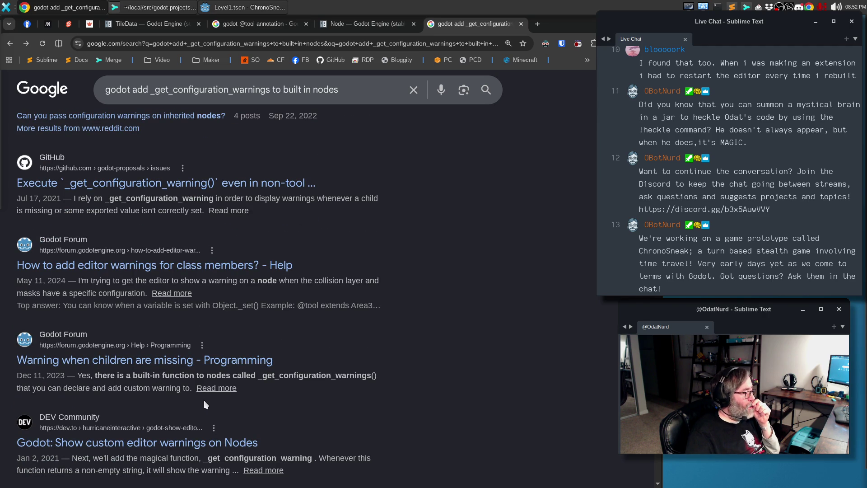
left_click(136, 360)
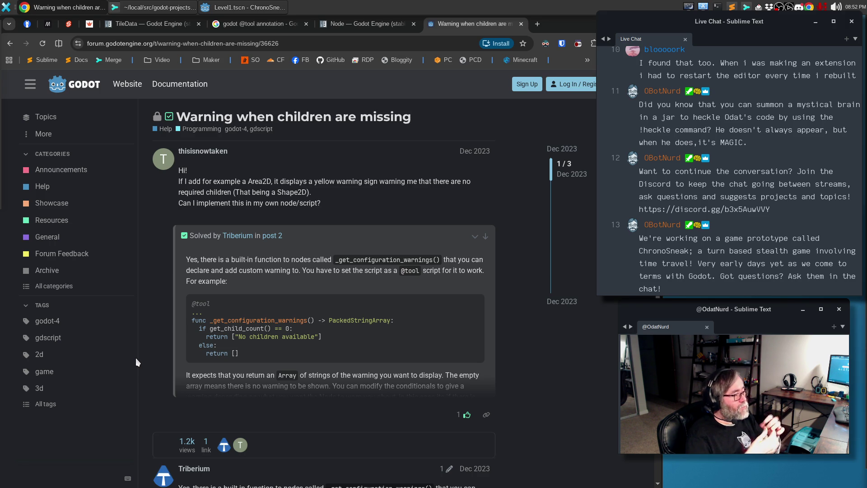
- Scroll to the solved answer and follow its documentation link to the Node reference
scroll(184, 364, "down", 5)
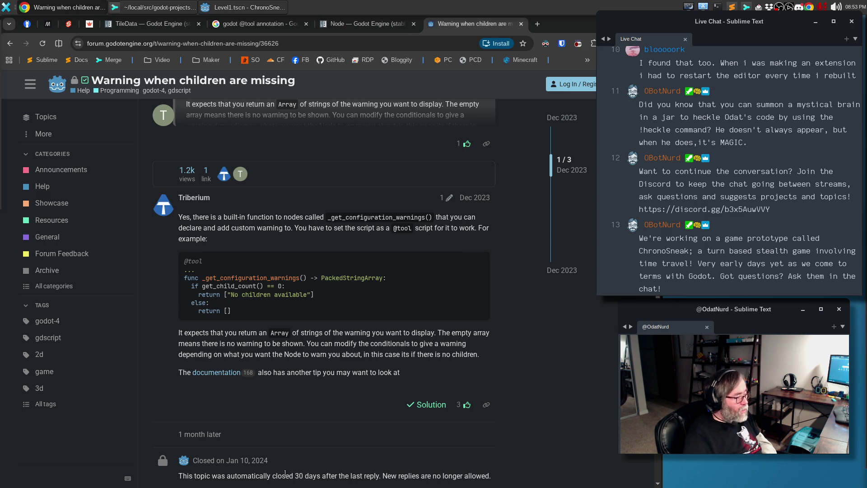
left_click(211, 375)
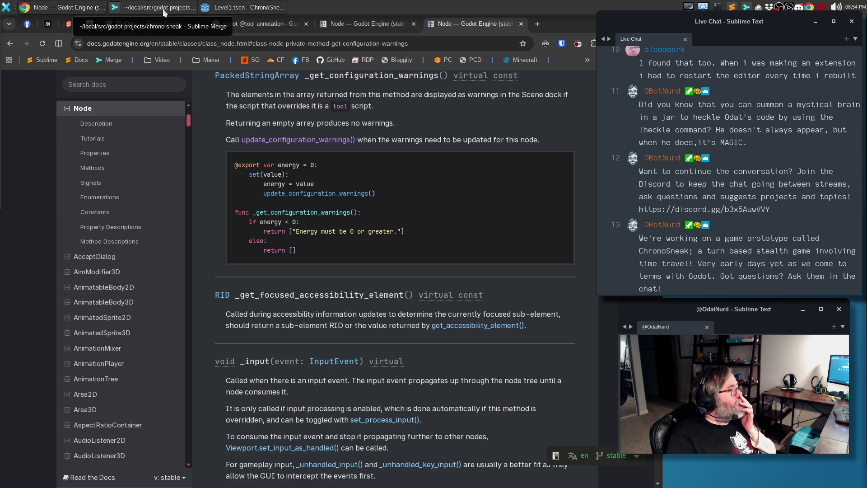
- Return to the Godot editor showing Level1 and focus the Inspector's property filter
left_click(222, 7)
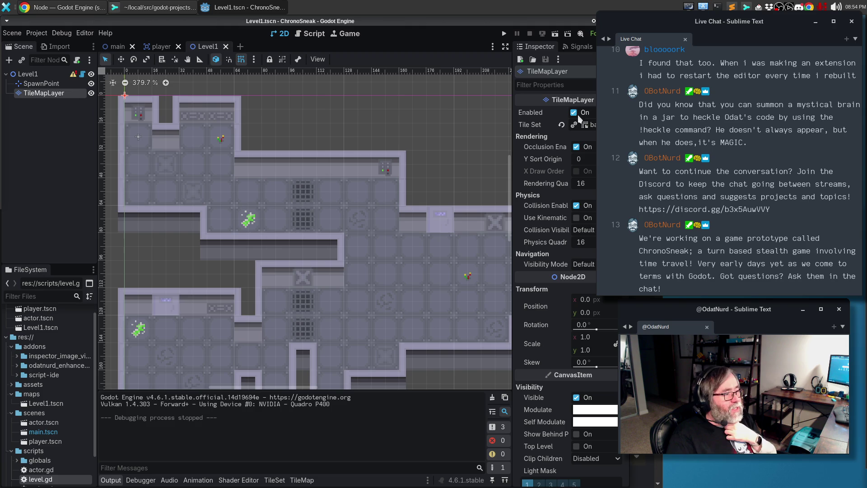
left_click(560, 85)
- Filter the Inspector by 'z' and revert the TileMapLayer's Z Index from 1 to 0
type("z")
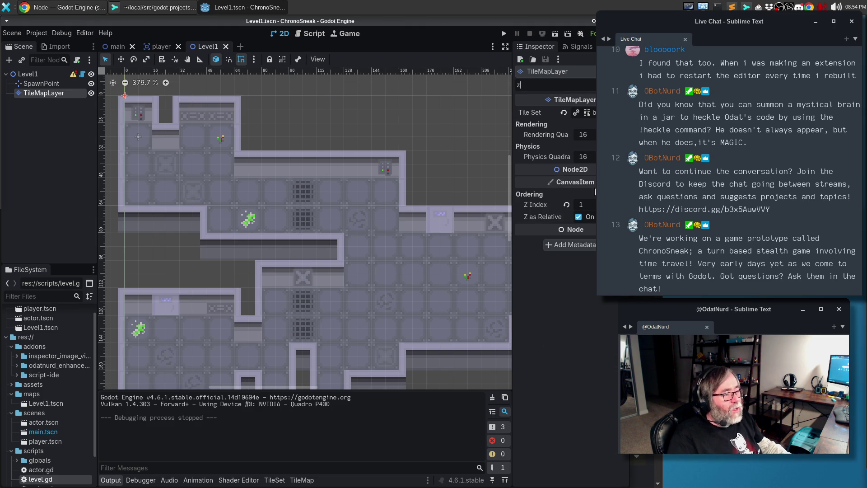
left_click(566, 205)
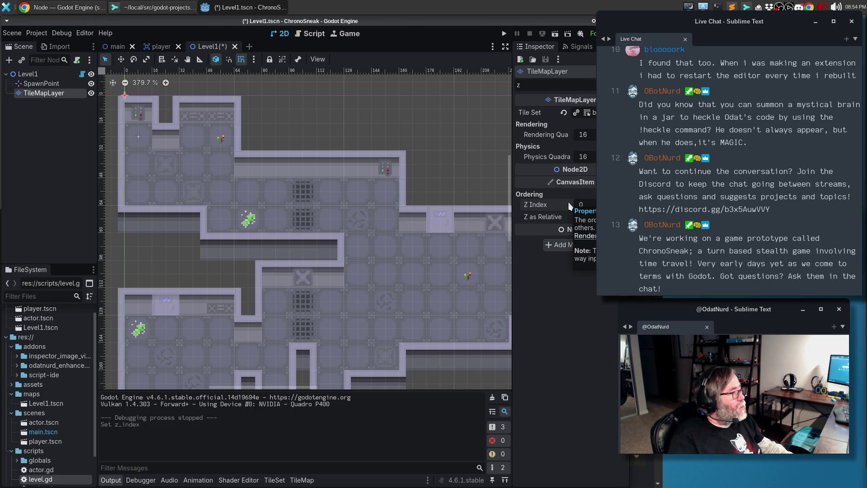
left_click(78, 90)
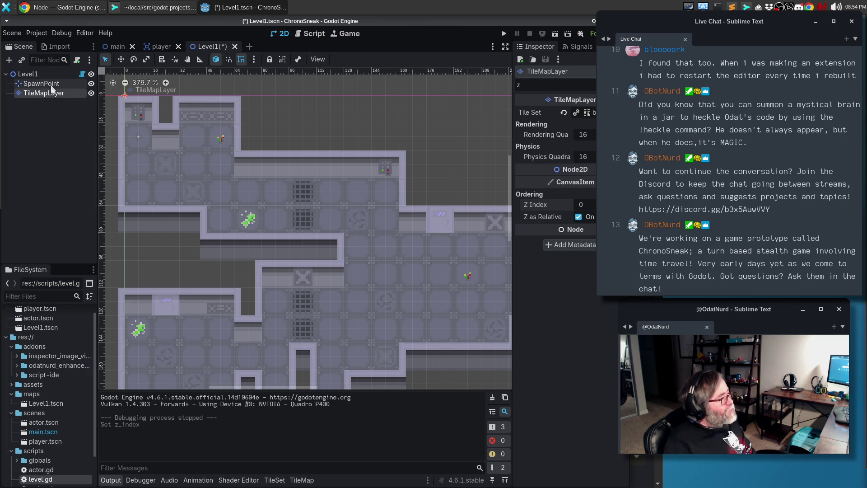
- On SpawnPoint, clear the property filter and try Show Behind Parent and Top Level, leaving both off
left_click(50, 84)
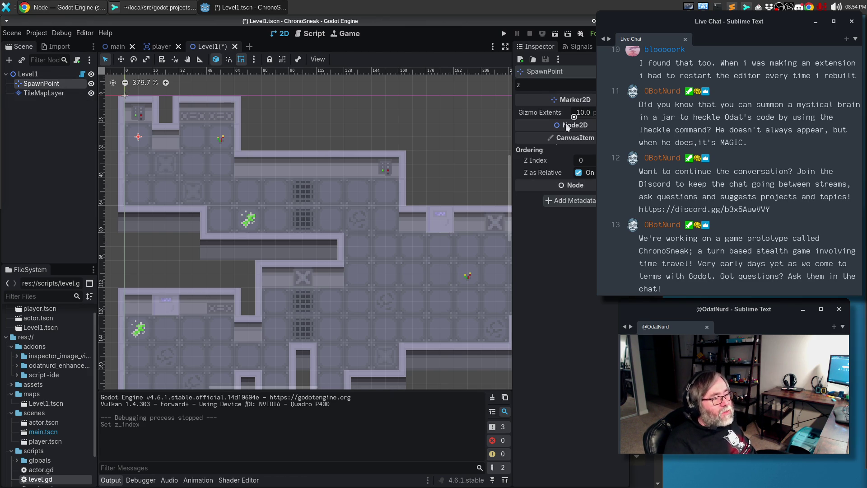
key("BackSpace")
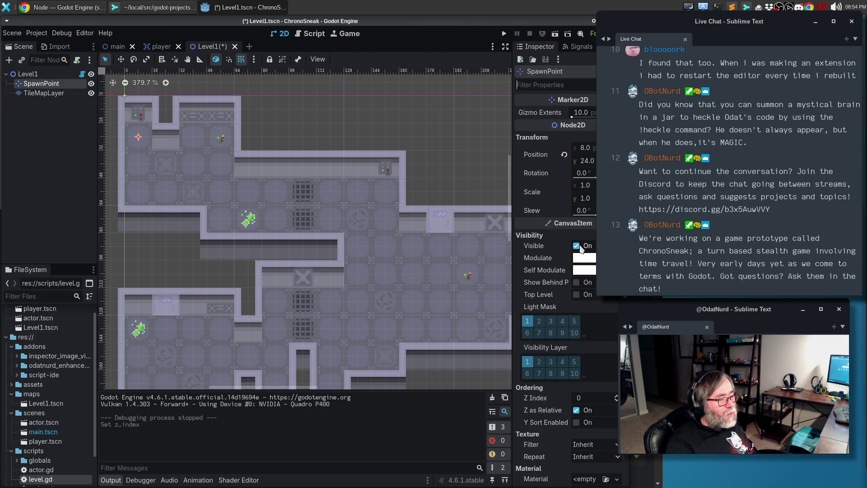
left_click(576, 283)
left_click(576, 294)
left_click(576, 294)
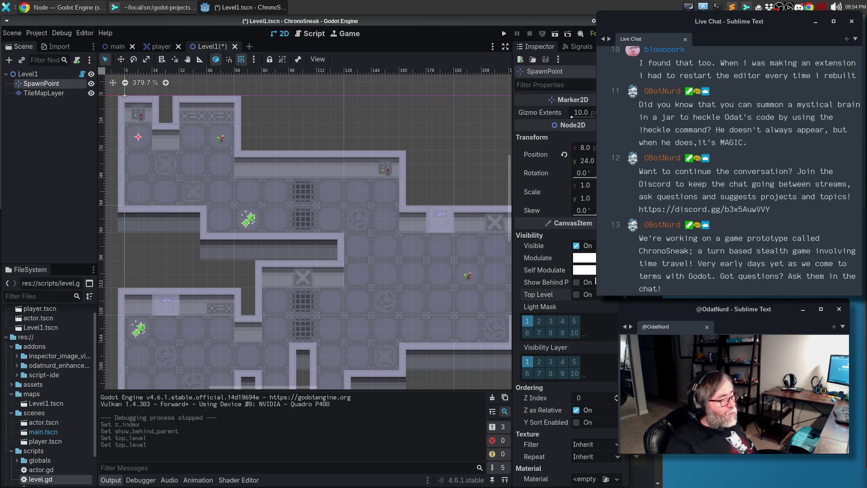
left_click(575, 295)
left_click(576, 294)
left_click(576, 294)
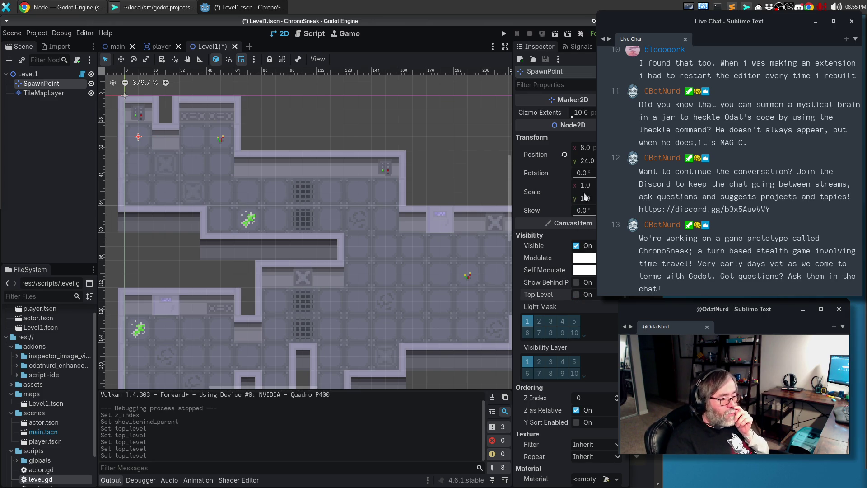
scroll(590, 205, "down", 3)
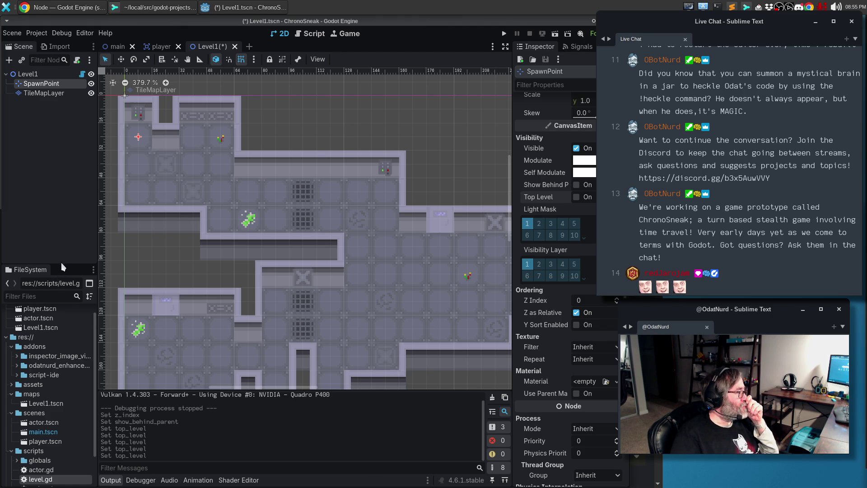
- Drag the FileSystem dock's splitter upward to reveal Favorites and more project files
left_click_drag(60, 261, 68, 209)
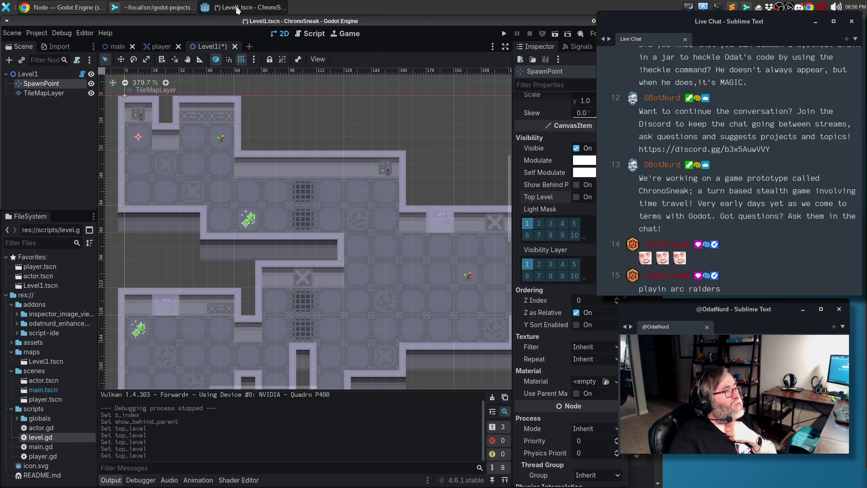
left_click(119, 46)
left_click(159, 46)
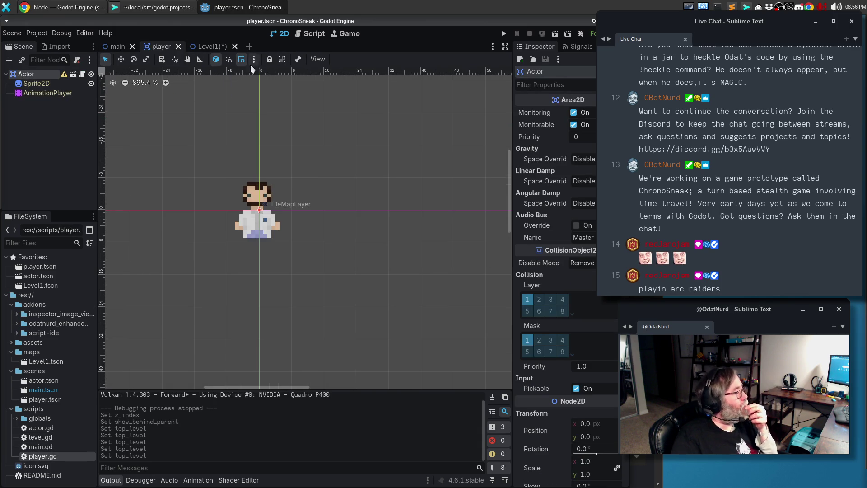
left_click(310, 34)
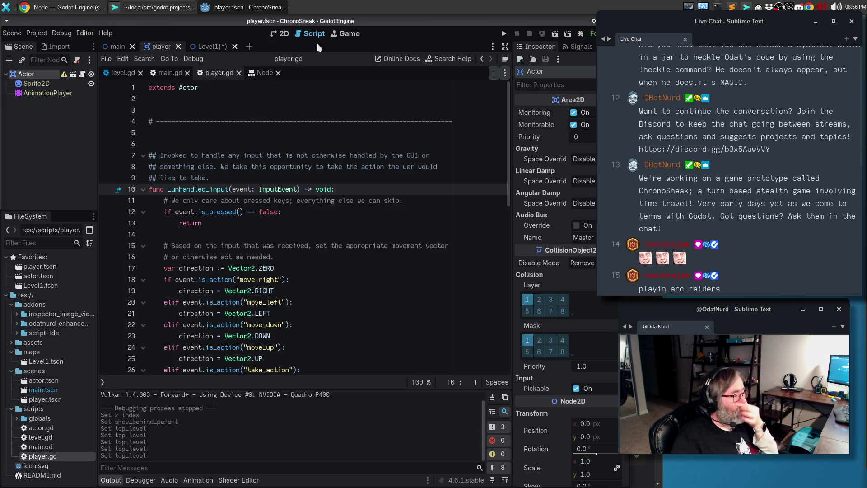
left_click(167, 73)
scroll(359, 214, "up", 15)
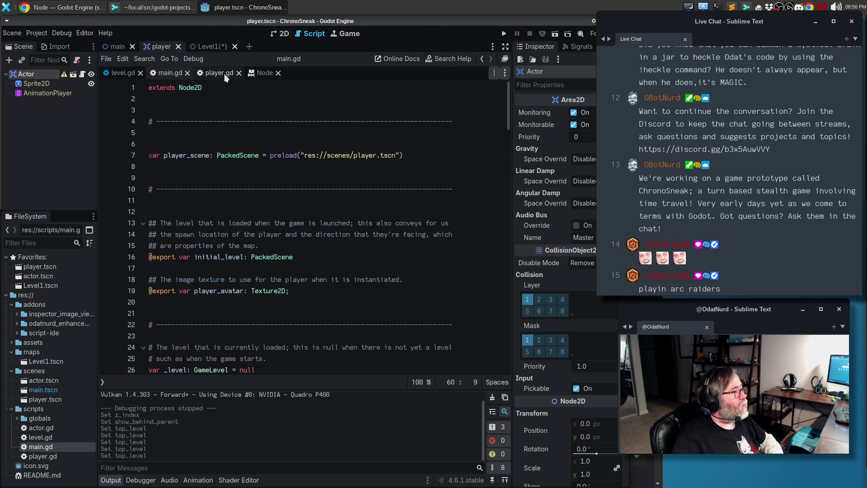
left_click(121, 72)
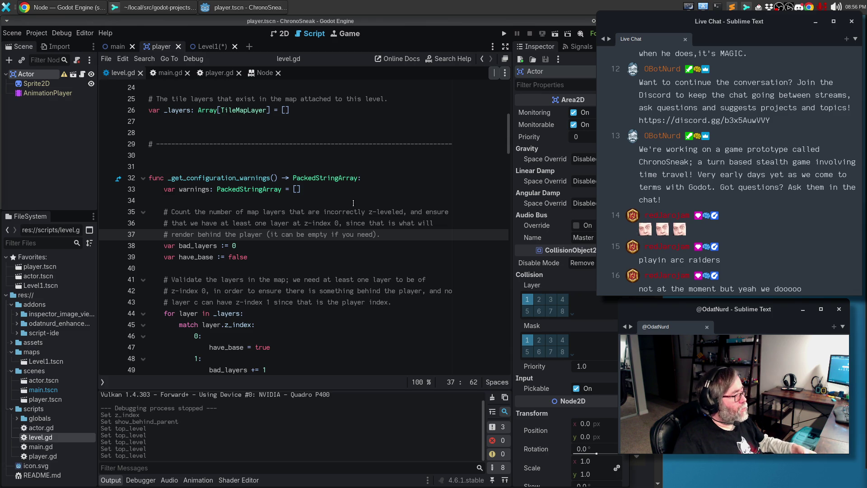
scroll(353, 202, "down", 2)
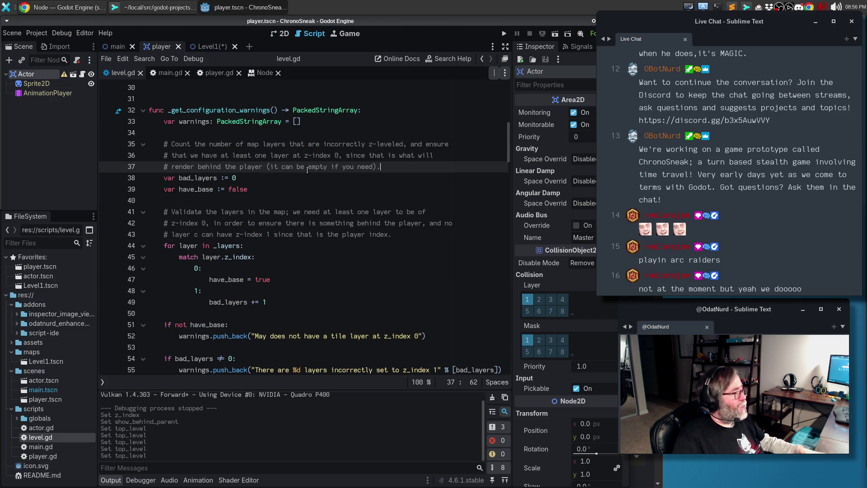
left_click(254, 176)
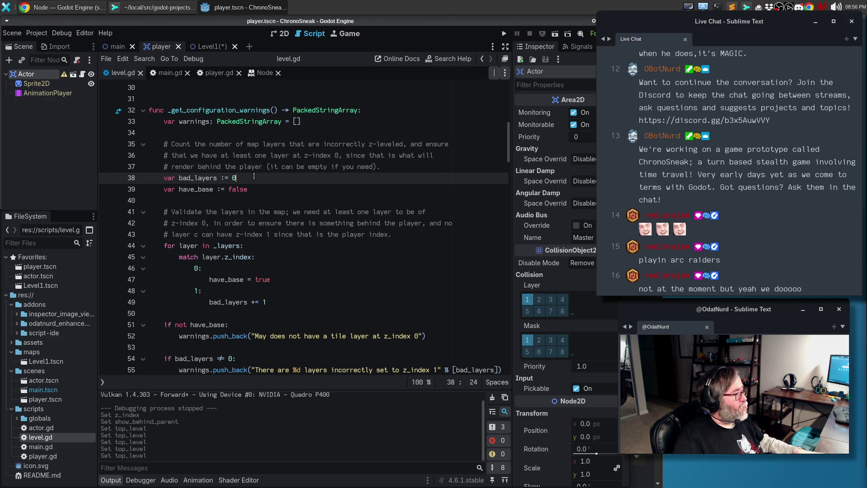
left_click(266, 136)
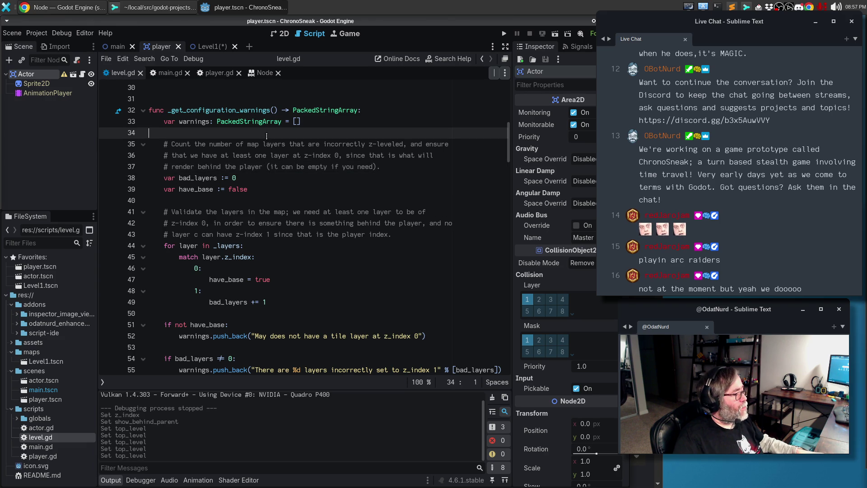
scroll(300, 222, "down", 1)
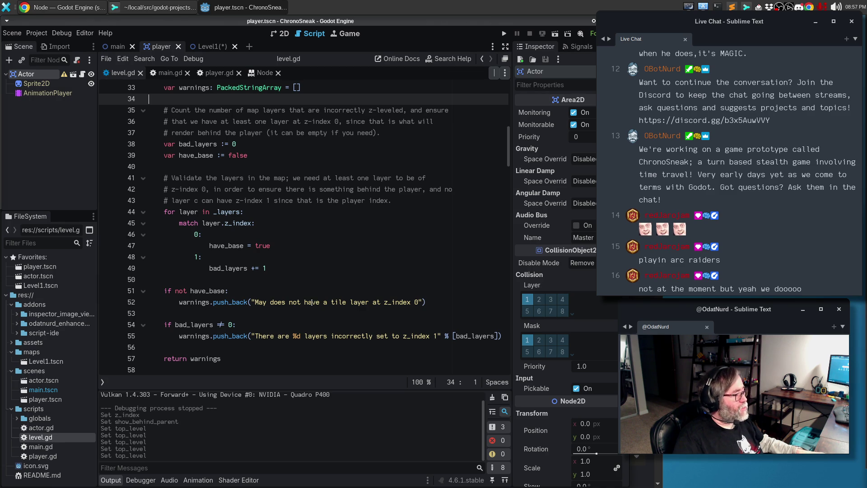
scroll(287, 245, "up", 1)
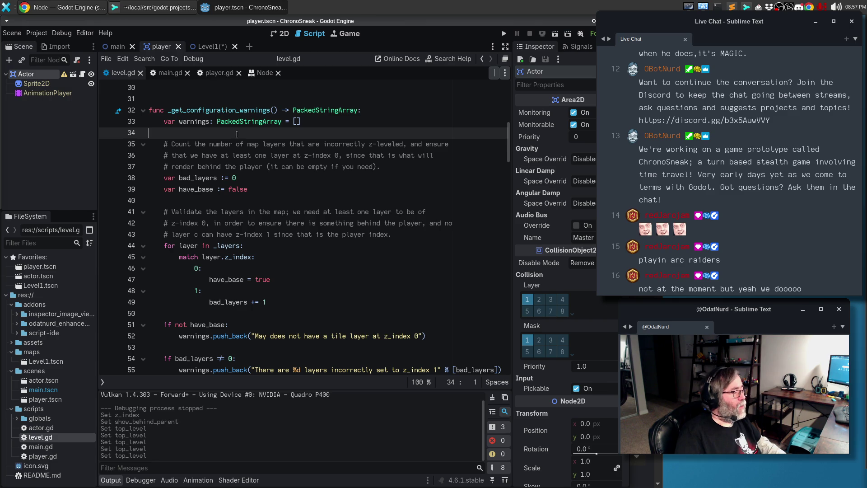
- Rewrite the loop comment: scan the map's tile layers for at least one with z-index 0
mouse_move(396, 162)
left_mouse_down()
mouse_move(294, 166)
mouse_move(160, 144)
mouse_move(172, 143)
left_mouse_up()
type("Scan over all of")
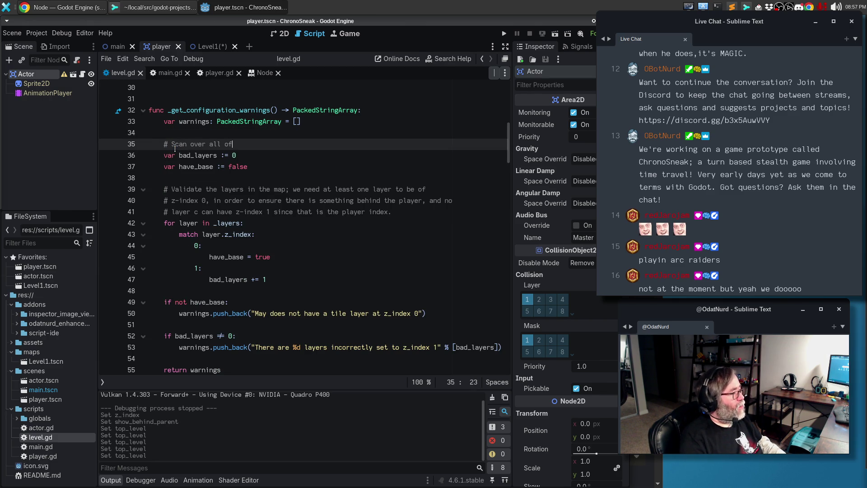
type("tile layer")
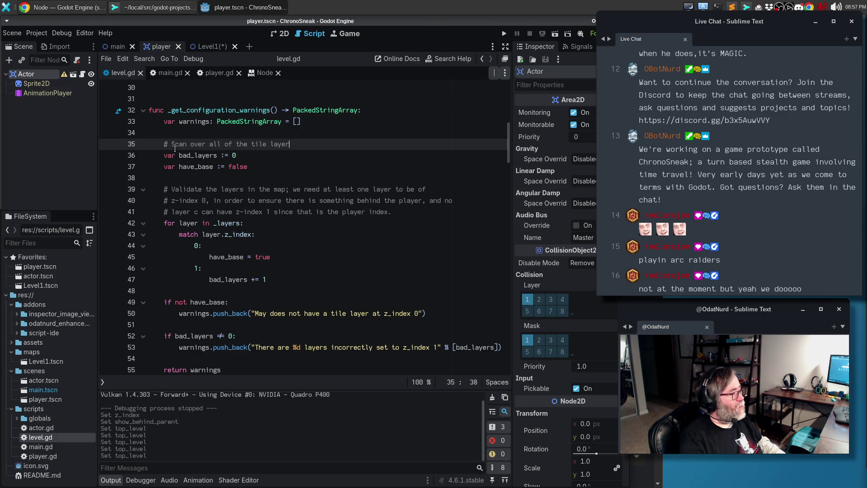
type("in the maop")
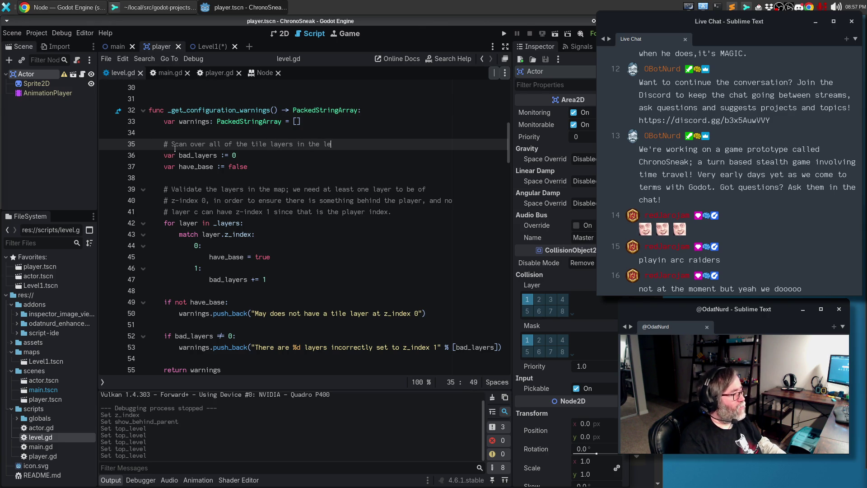
type("and s")
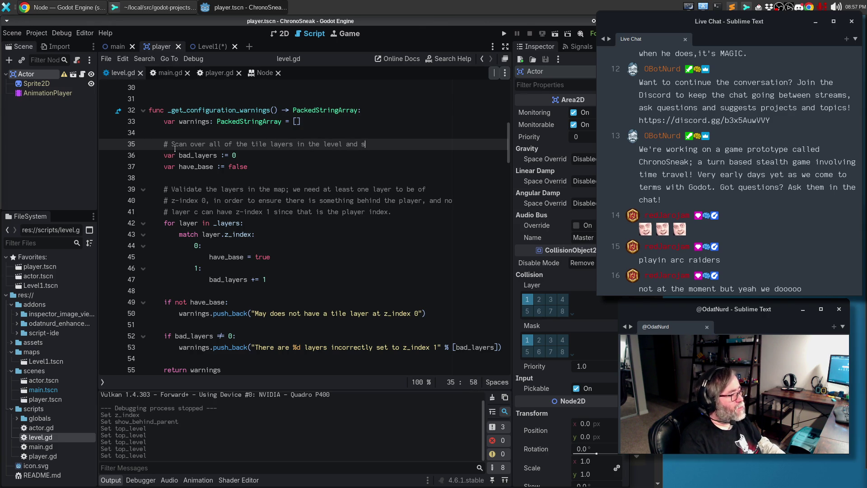
type("f there")
type("t least")
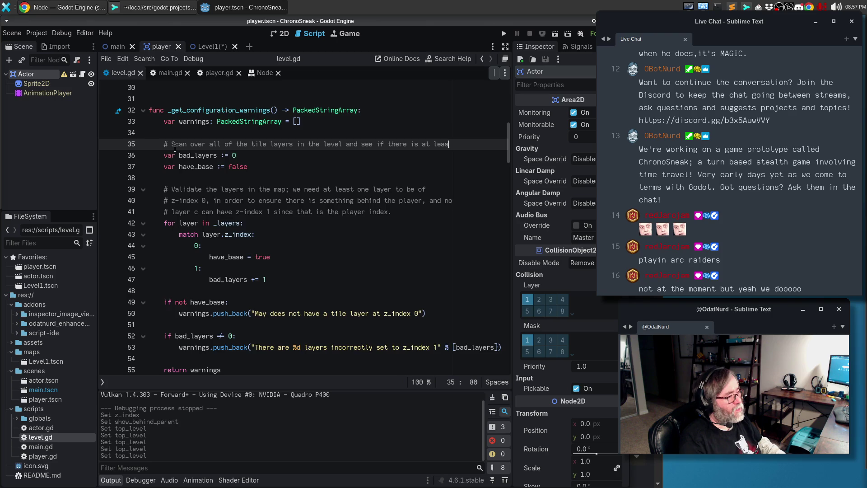
key("Return")
type("one that as a z-i")
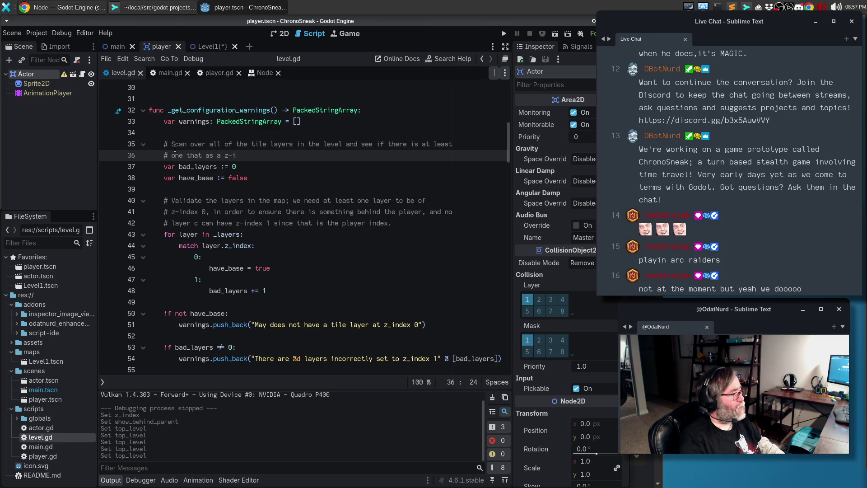
type("ndex of 0; if ther")
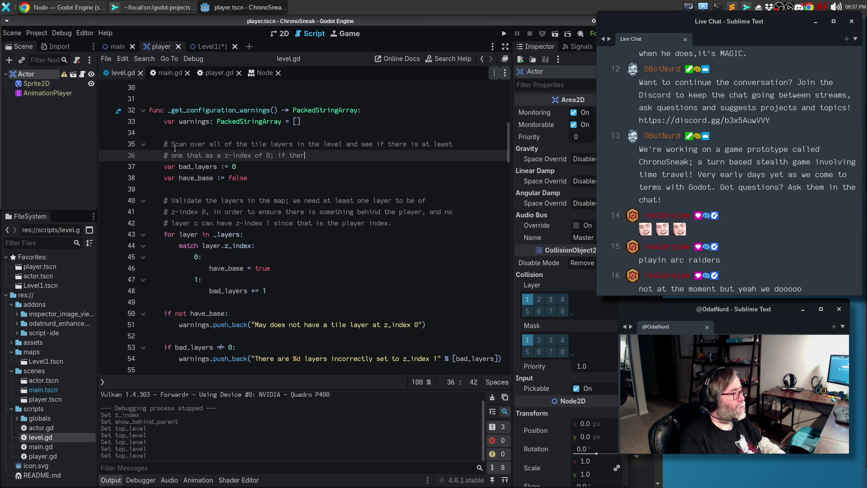
key("ctrl+BackSpace")
key("ctrl+BackSpace")
key("ctrl+BackSpace")
type("that is required to ensure tha")
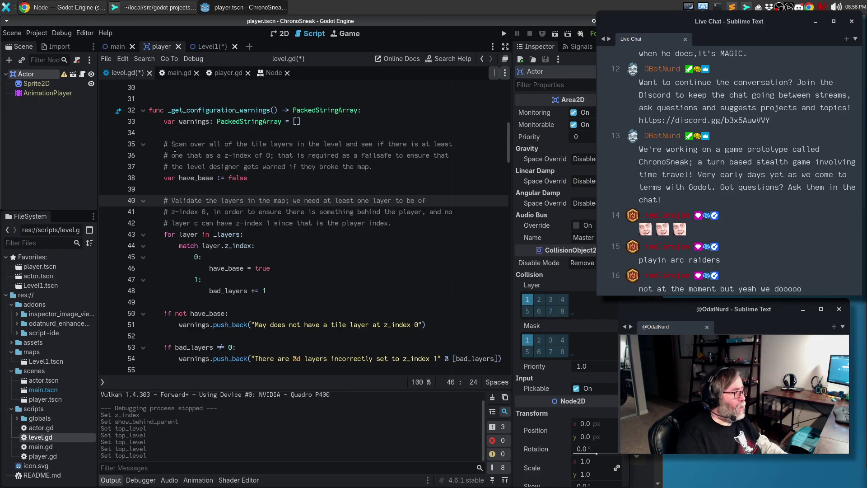
key("shift+Down")
key("shift+Down")
key("shift+Down")
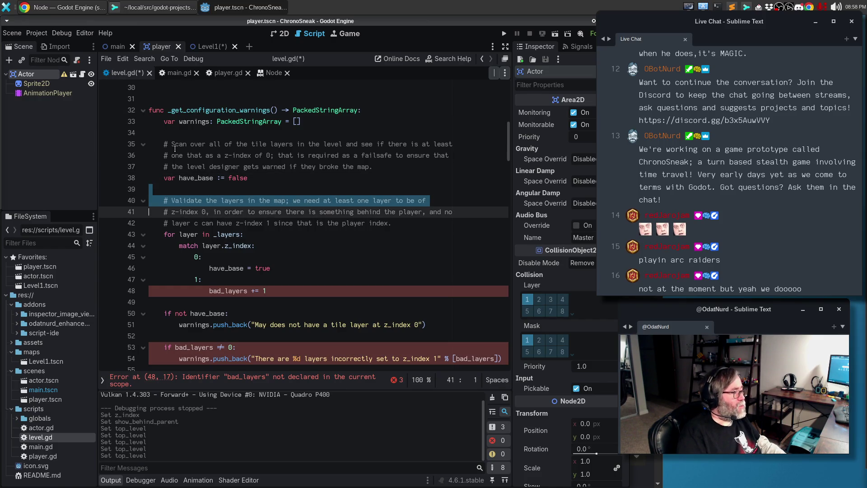
key("ctrl+x")
- Replace the match block with an if z_index == 0 check that sets have_base and breaks
key("End")
key("Return")
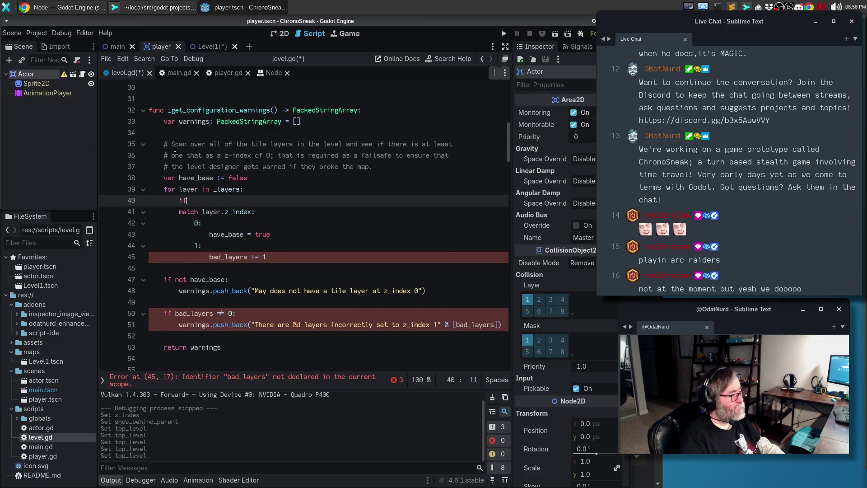
type("z_index ")
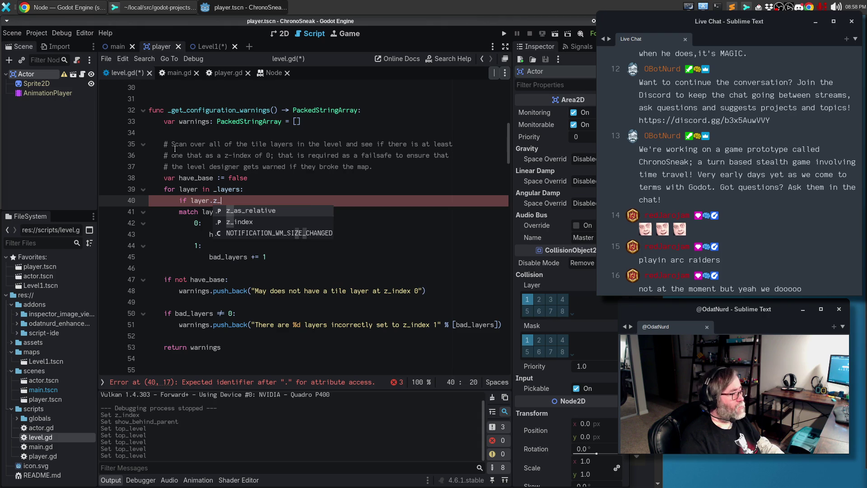
type("=")
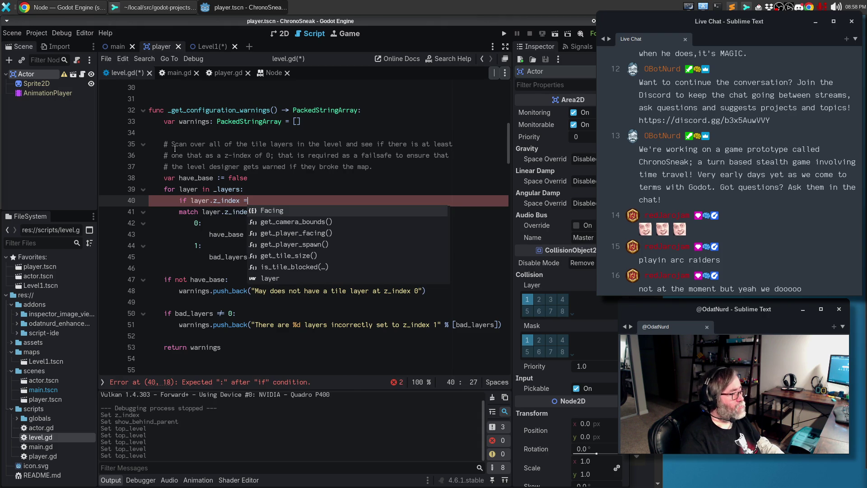
type("= 0")
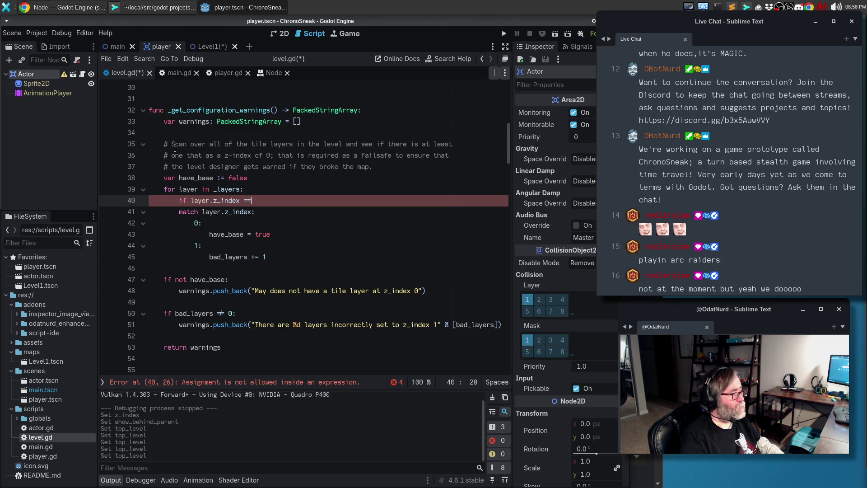
type(":")
key("Return")
type("have_bas")
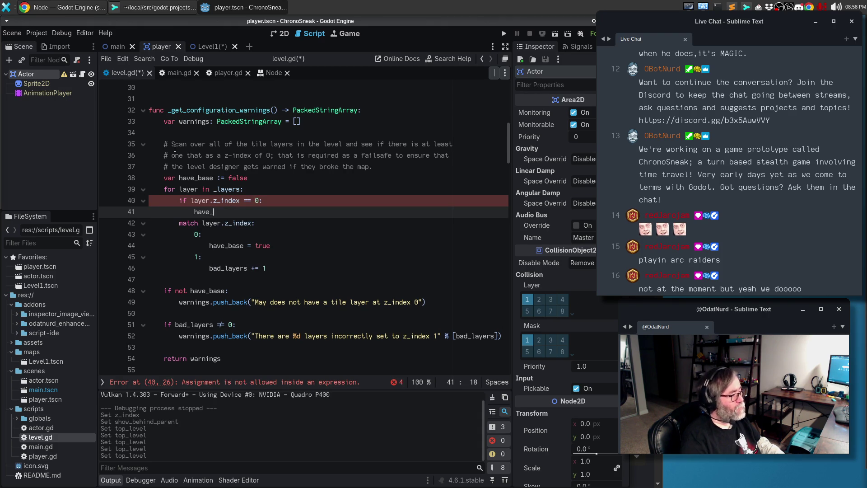
type("e")
key("Return")
type("break")
key("Down")
key("Home")
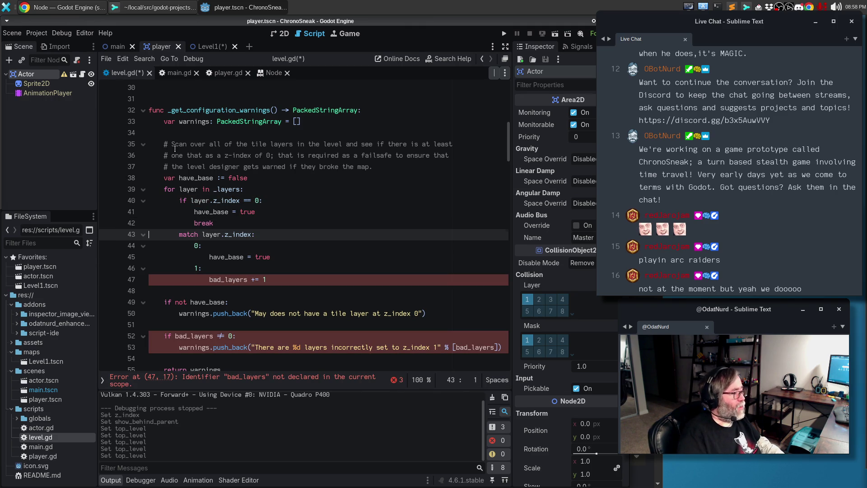
key("shift+Down")
key("shift+Down")
key("shift+Down")
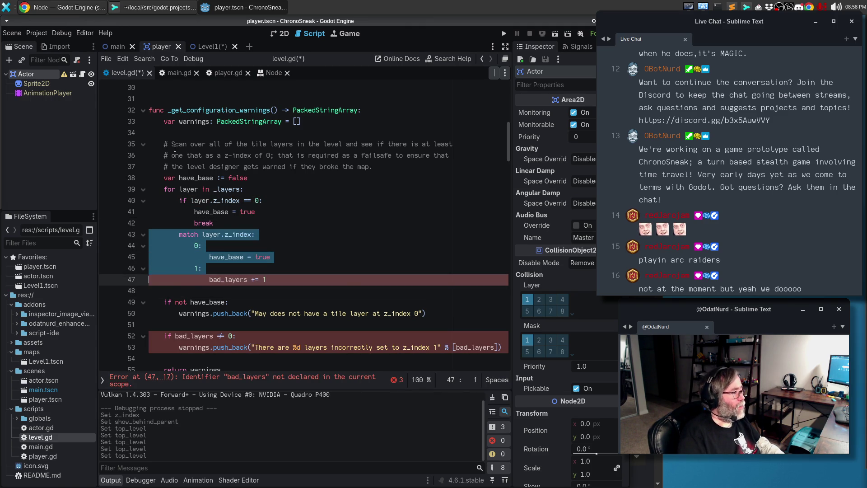
key("Delete")
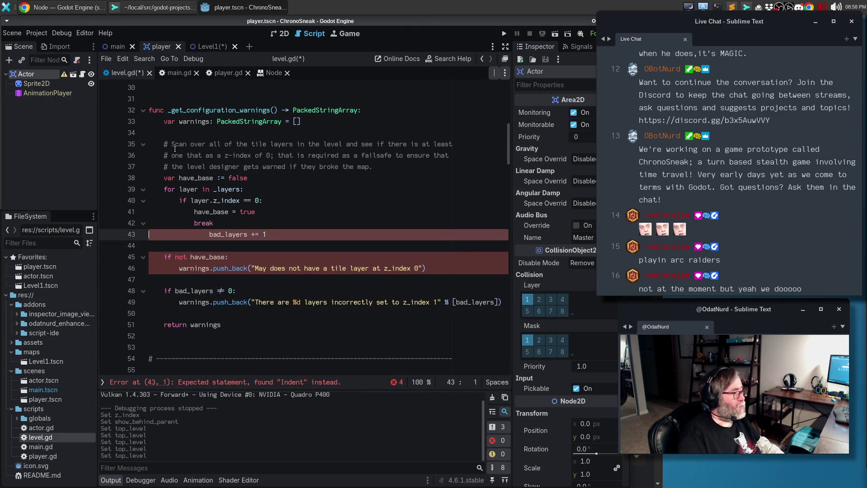
key("ctrl+shift+k")
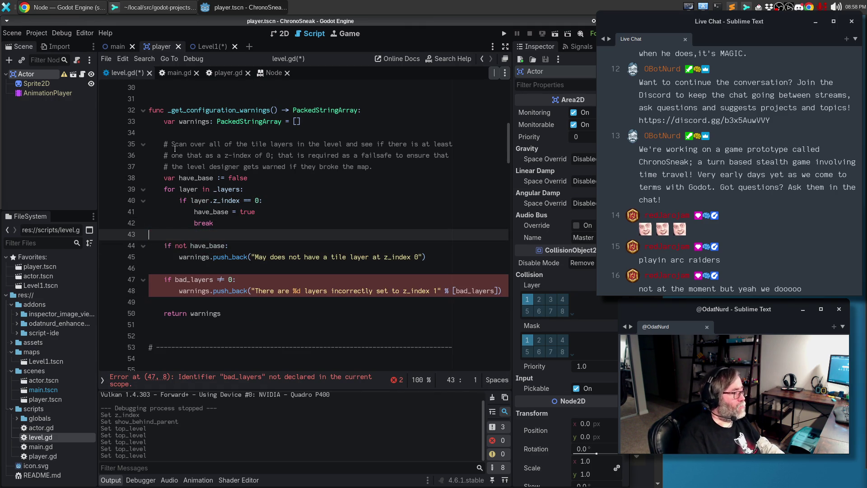
- Start an early return ["Level..."] inside the if not have_base branch
key("Down")
key("End")
key("Return")
type("return ")
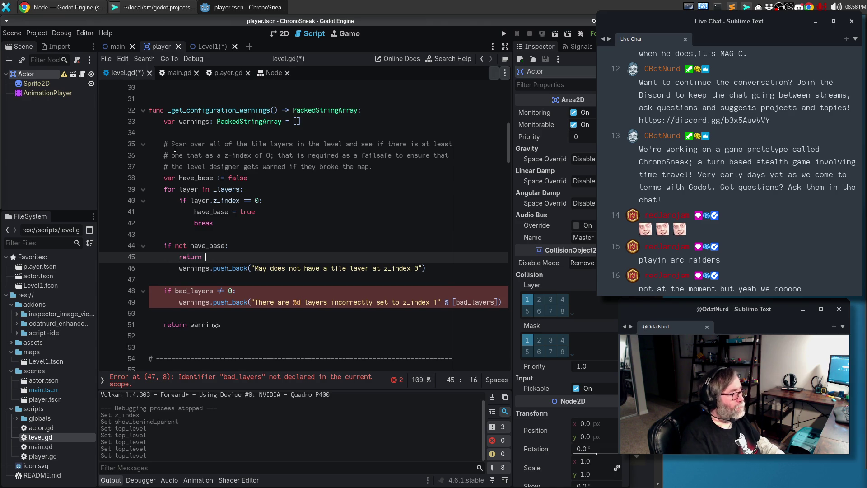
type("[")
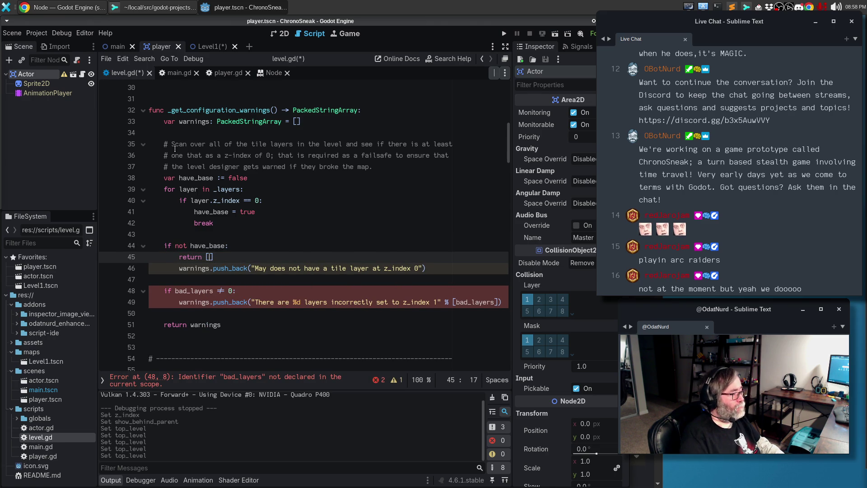
type("\"")
type("Map")
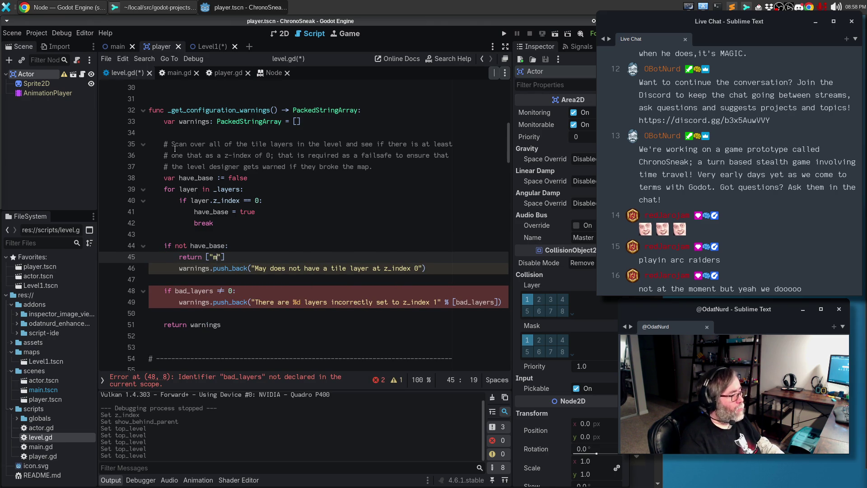
key("BackSpace")
key("BackSpace")
key("BackSpace")
type("Level")
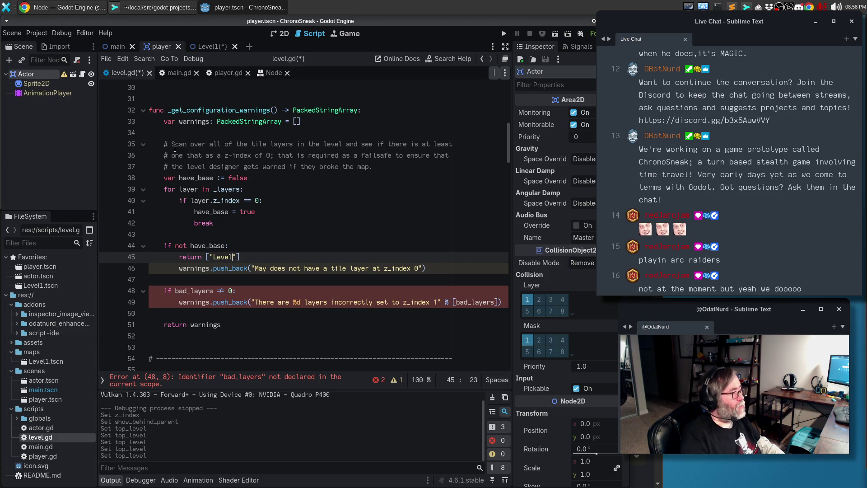
scroll(232, 156, "up", 10)
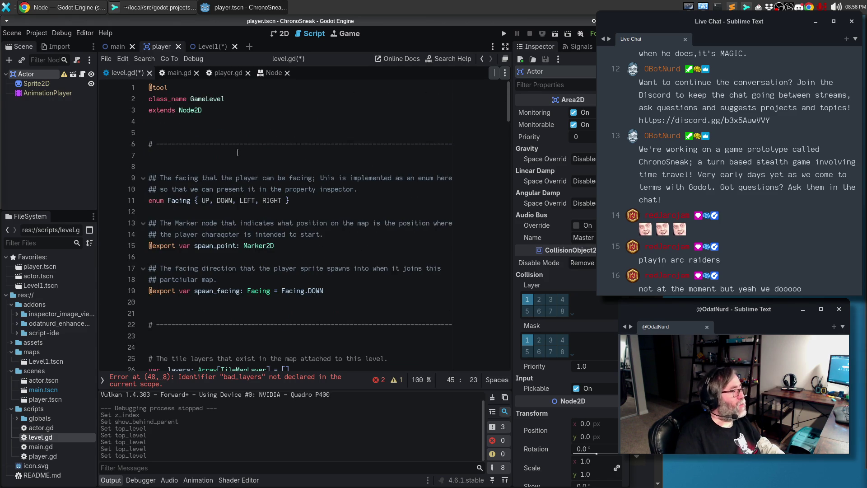
- Make the early return ['GameLevel does not have a map level with z_index 0']
scroll(237, 152, "down", 9)
key("ctrl+BackSpace")
type("GameKLevel")
key("BackSpace")
key("BackSpace")
key("BackSpace")
key("BackSpace")
key("BackSpace")
type("Level does not have a map level")
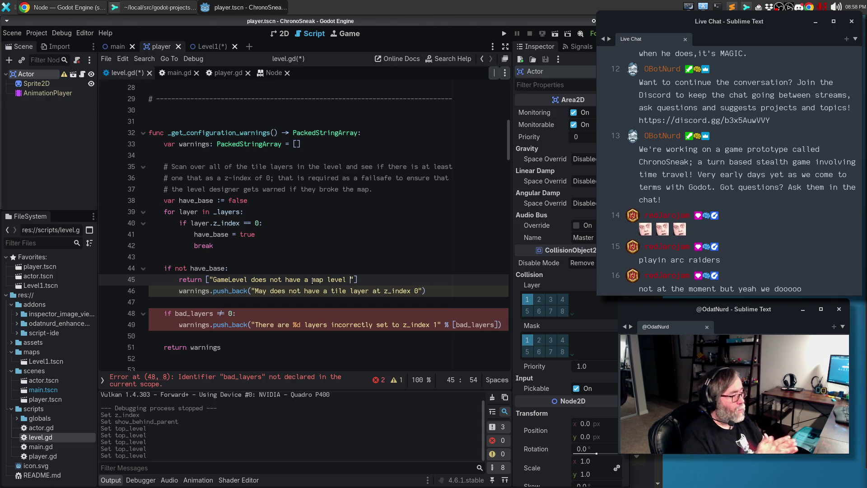
type("wit")
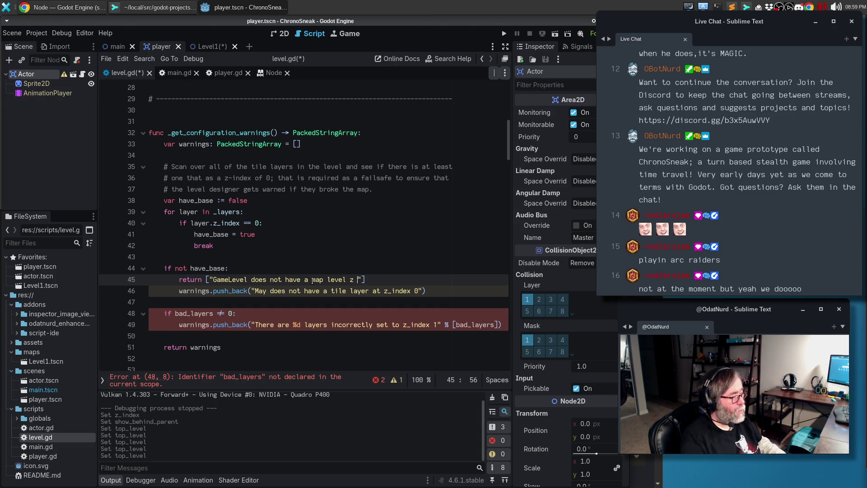
type("h z_index 0")
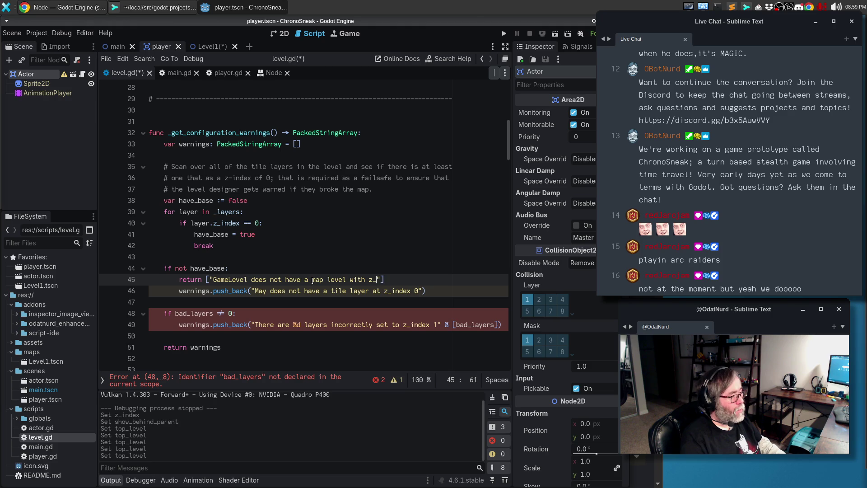
key("End")
key("BackSpace")
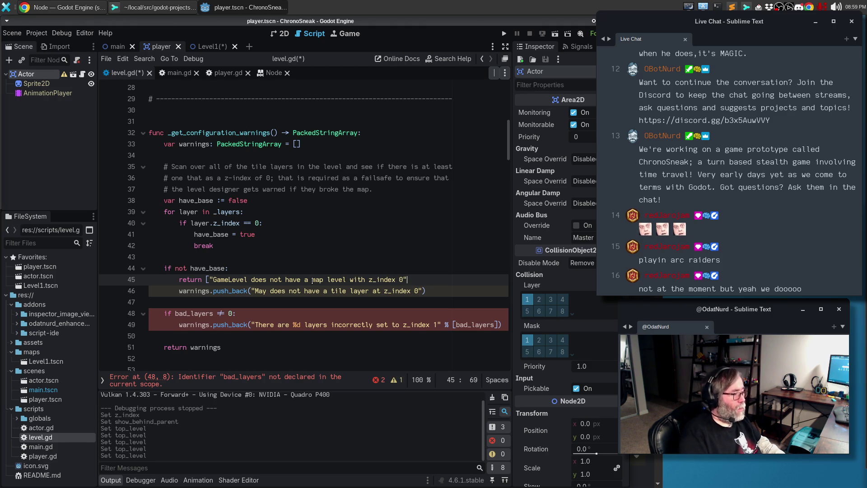
type("]")
- Delete the old warning-append lines, change the final return to [], and save the script
key("Right")
key("shift+Down")
key("shift+Down")
key("shift+Down")
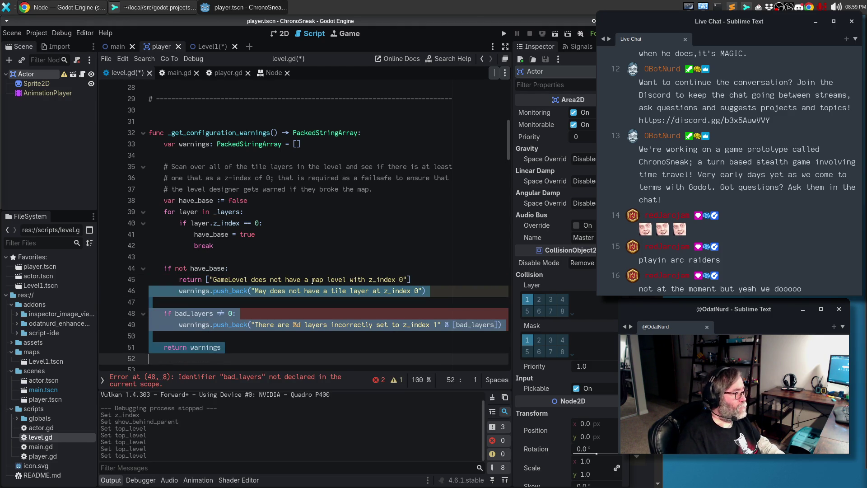
key("Delete")
key("Down")
key("End")
key("ctrl+shift+Left")
type("[]")
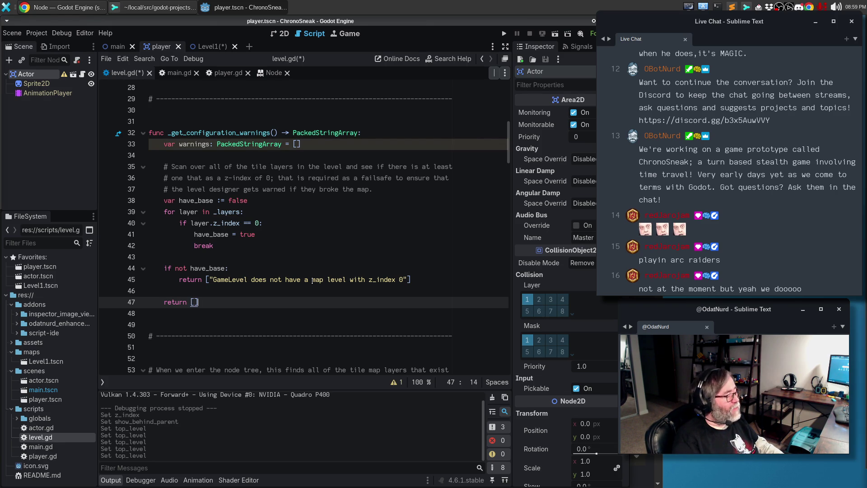
key("ctrl+s")
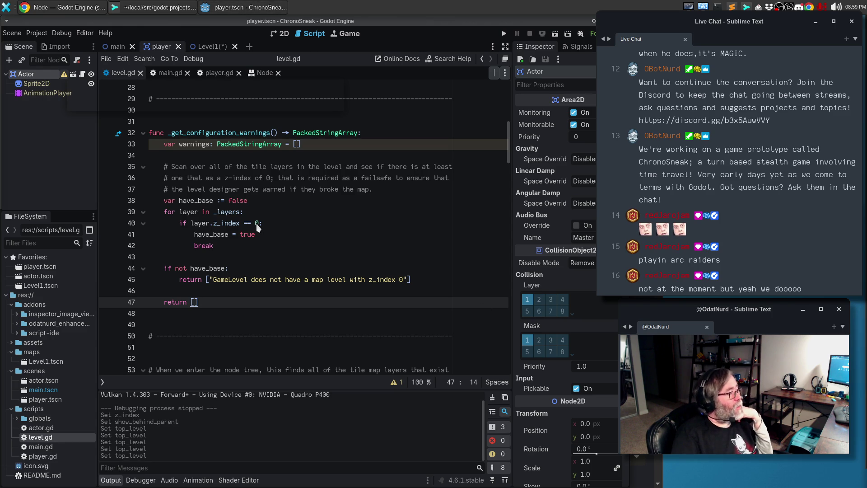
- Review the comment and if not have_base lines, then place the caret in the line-45 warning message
left_click(247, 189)
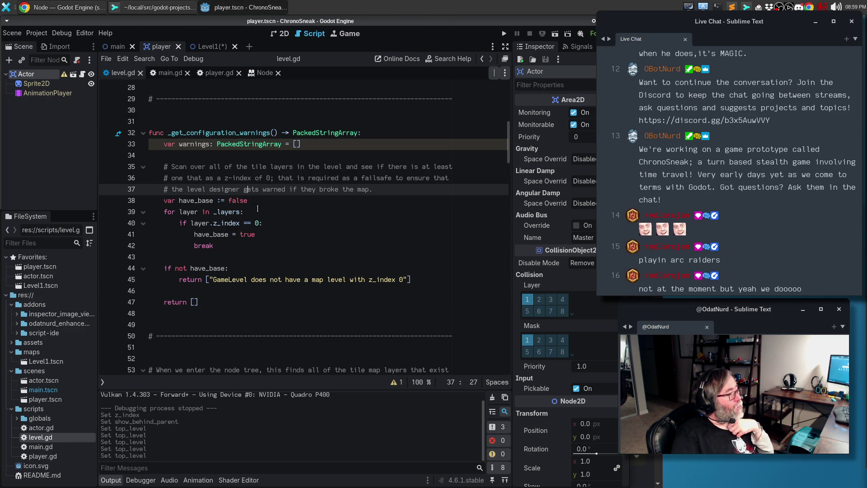
key("Down")
key("Down")
key("Down")
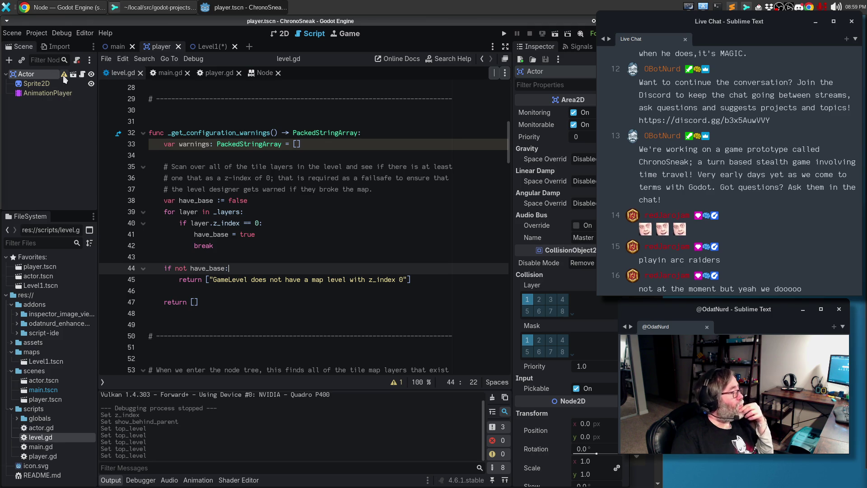
mouse_move(65, 79)
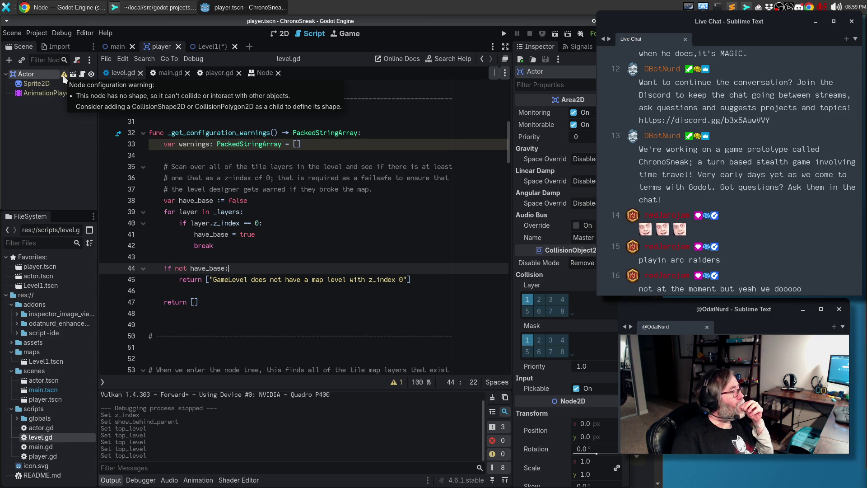
left_click(218, 278)
- Change 'GameLevel' to 'This level' and wrap the message in triple quotes across lines
double_click(218, 279)
type("This level")
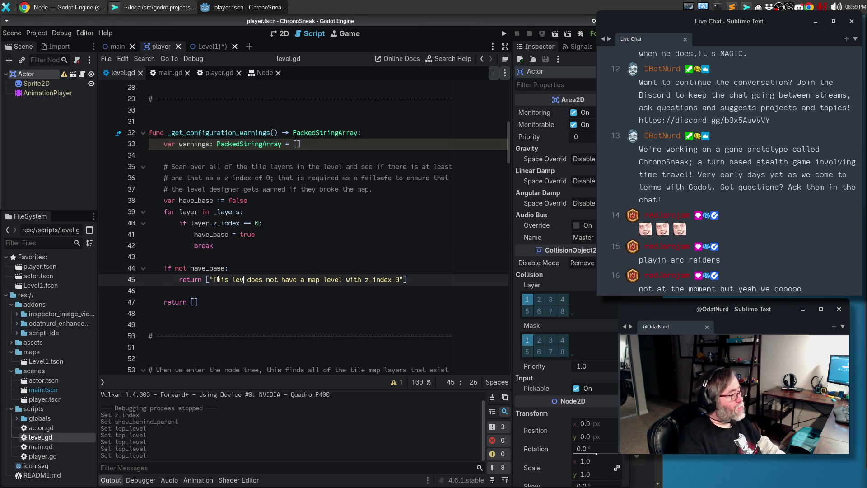
key("End")
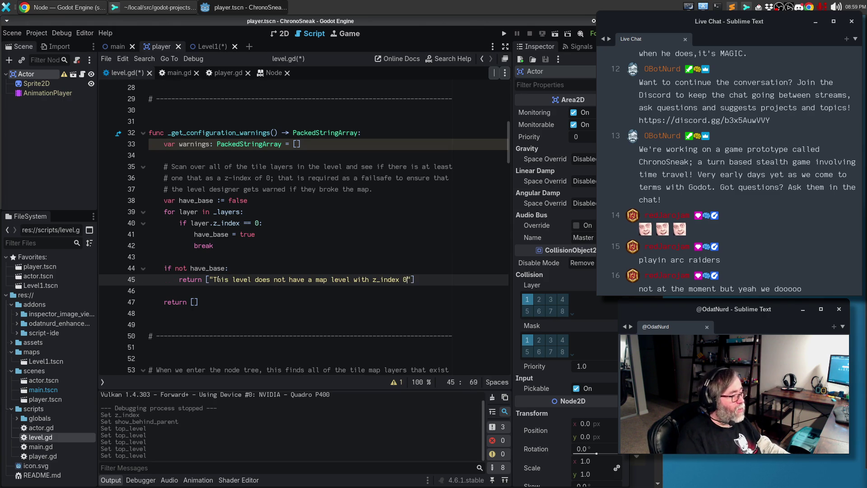
key("Home")
key("Right")
key("Right")
key("Right")
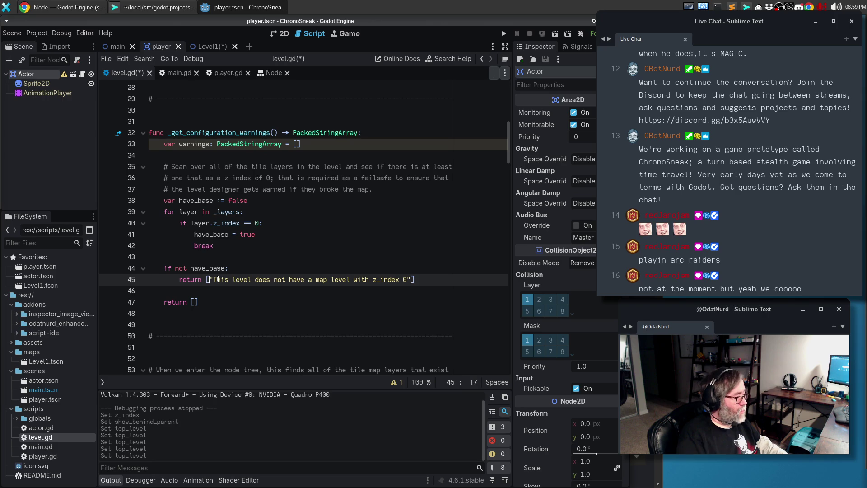
type("\"\"")
key("Return")
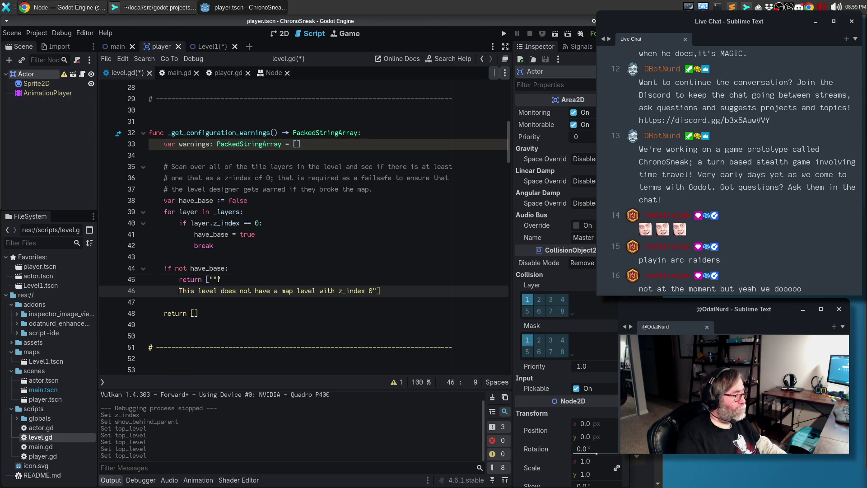
key("End")
key("Left")
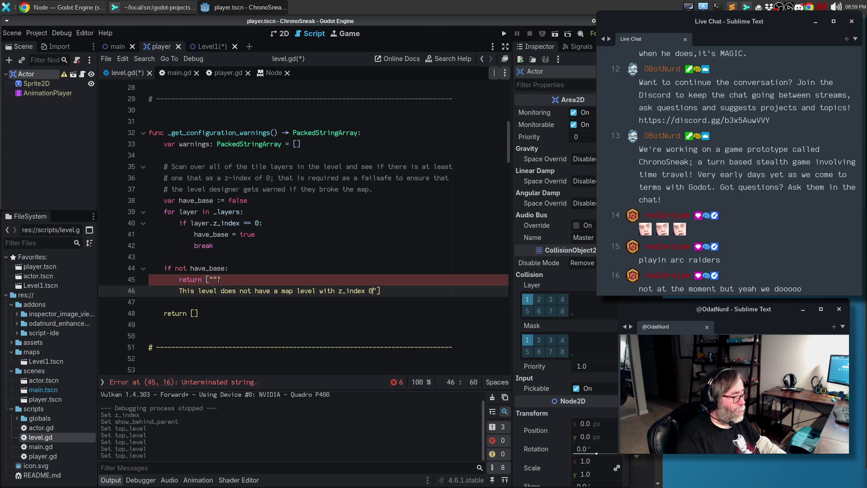
key("Return")
type("\"\"")
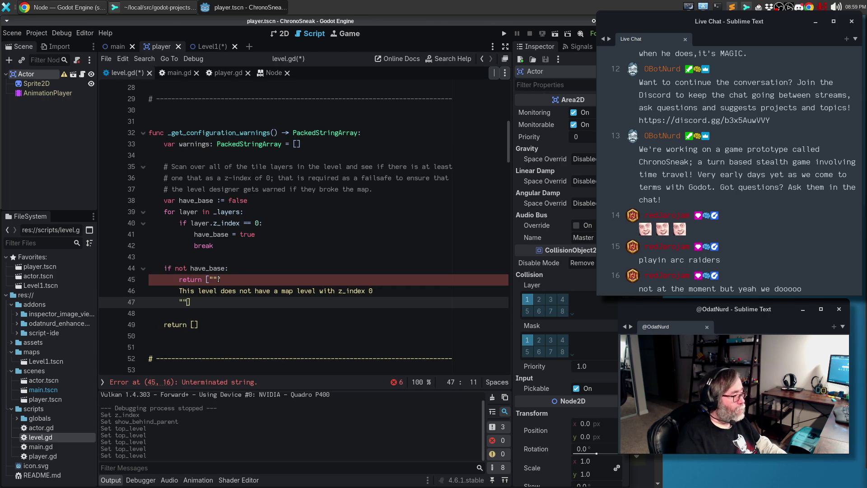
- Add a 'poop.' line before the closing triple quotes and save level.gd
key("Home")
key("Return")
key("Return")
key("Up")
type("poop")
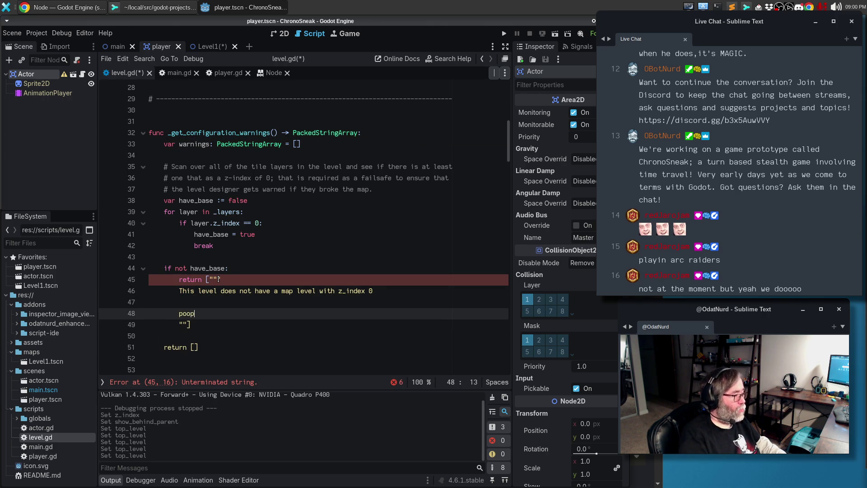
type(".")
key("ctrl+s")
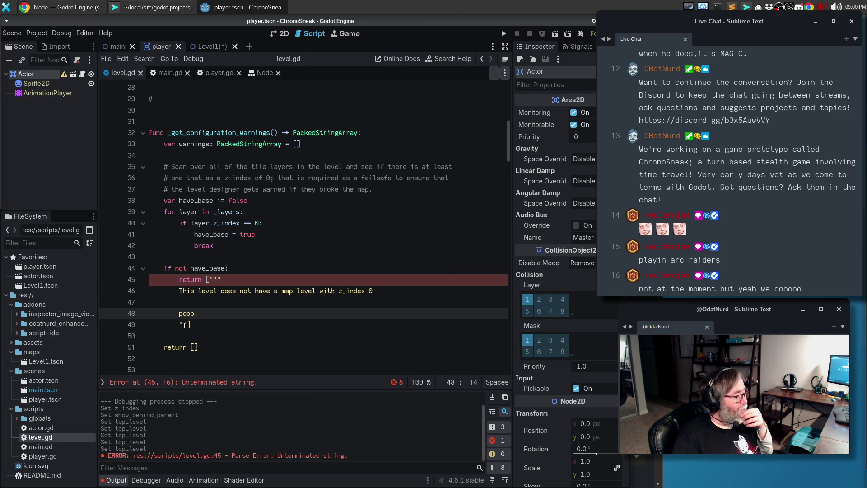
left_click(189, 324)
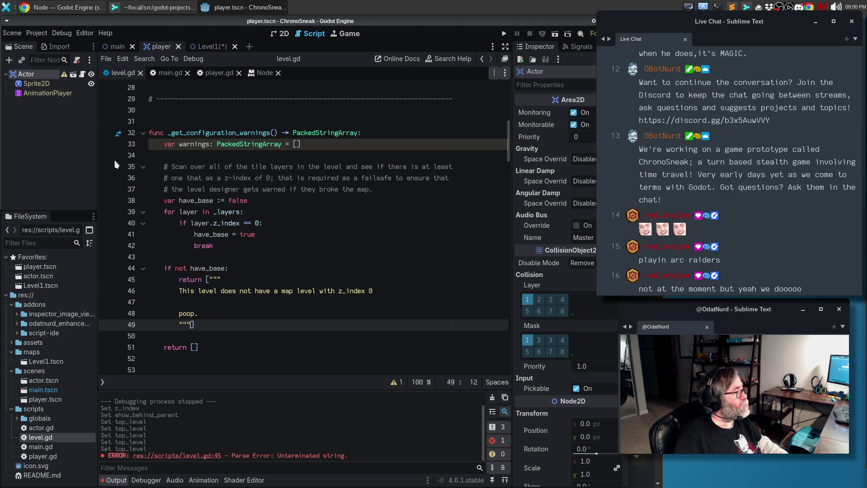
left_click(220, 49)
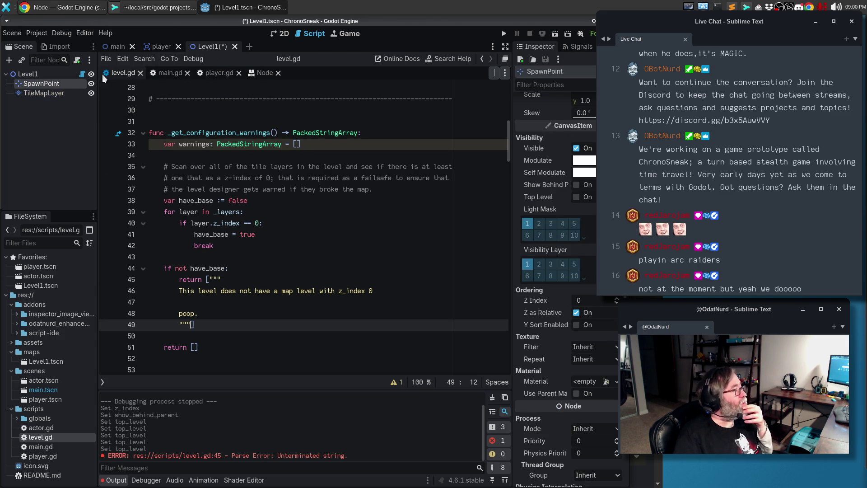
- Save Level1 and set its TileMapLayer's Z Index to 1 using the 'z' filter
left_click(264, 270)
key("ctrl+s")
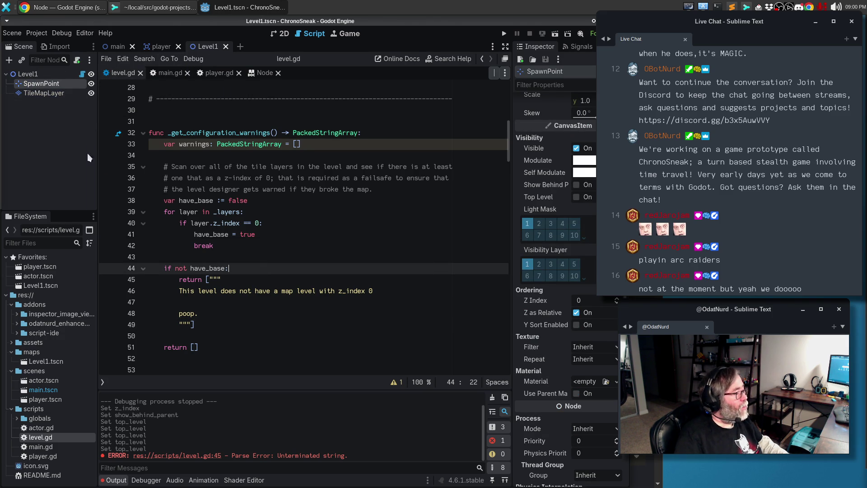
left_click(37, 94)
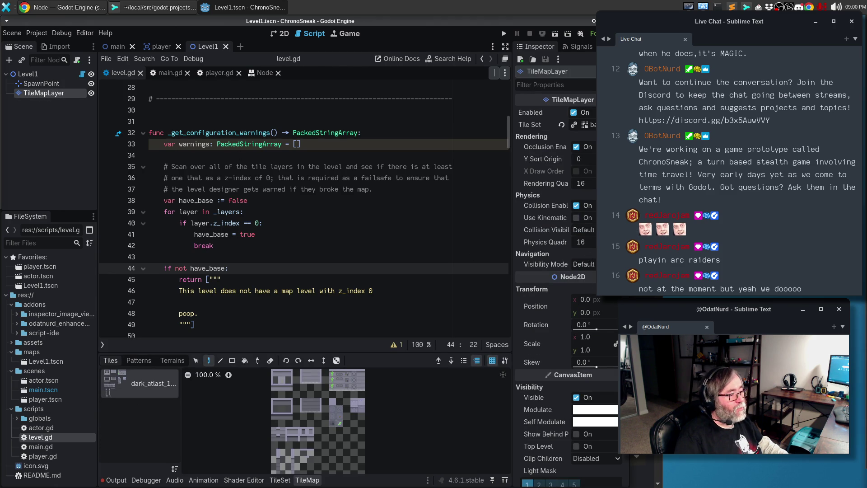
type("z")
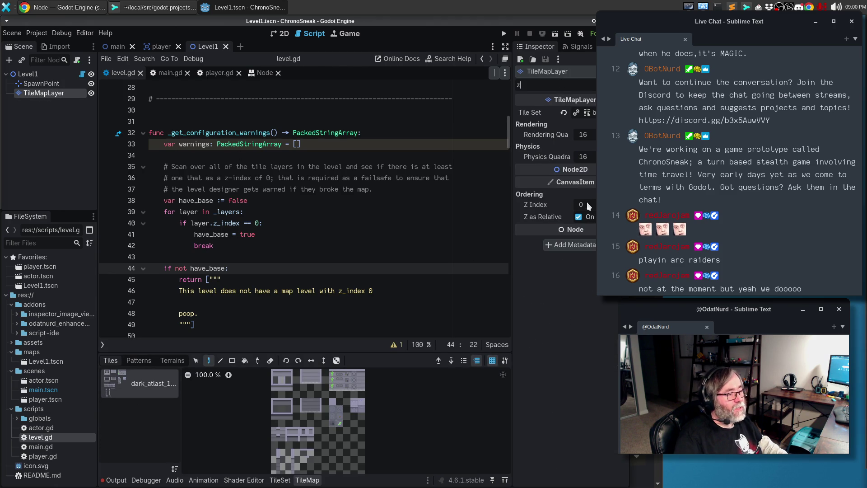
key("Return")
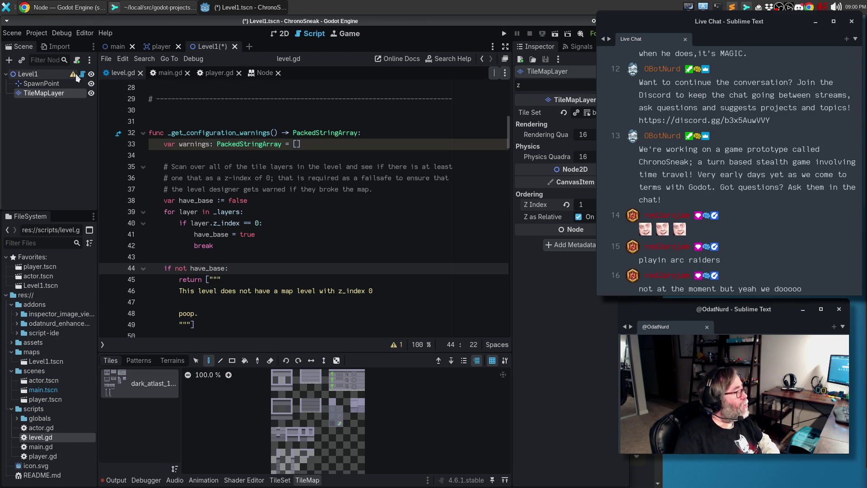
mouse_move(73, 74)
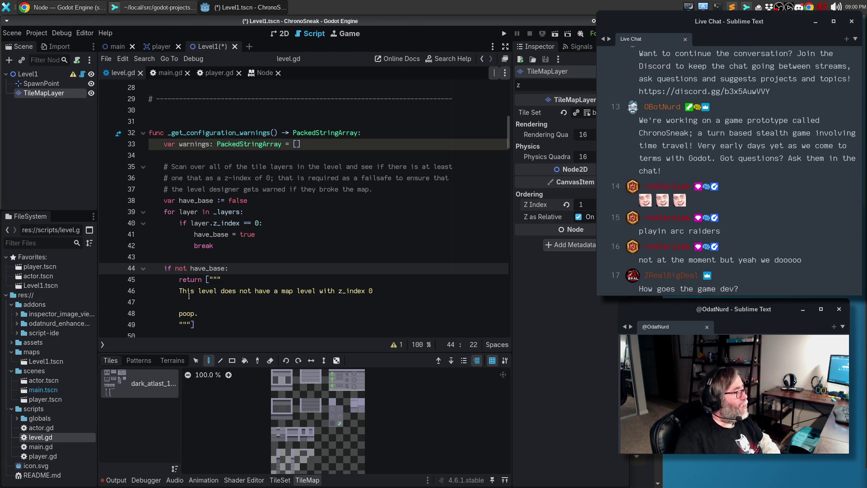
- Join the warning message line onto the return line in level.gd
left_click_drag(181, 291, 224, 279)
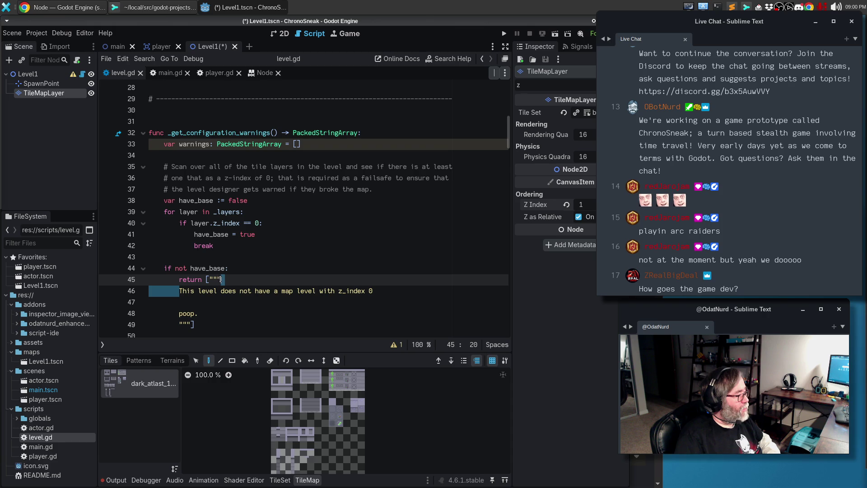
key("Delete")
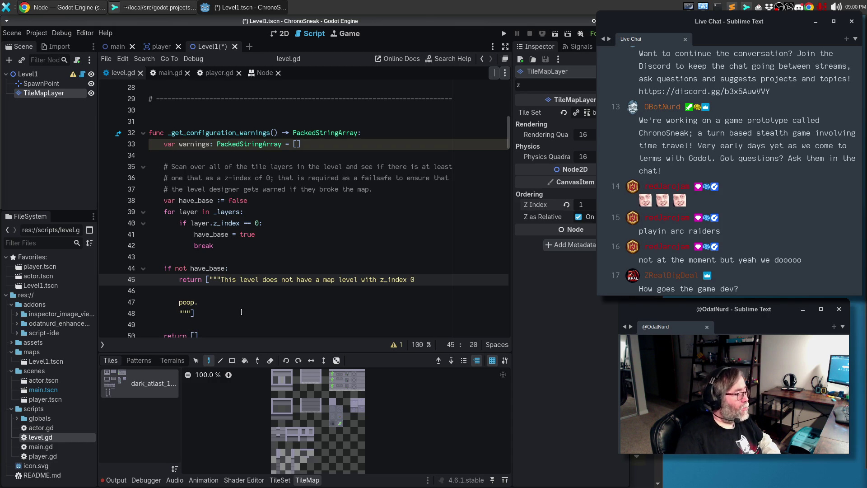
key("End")
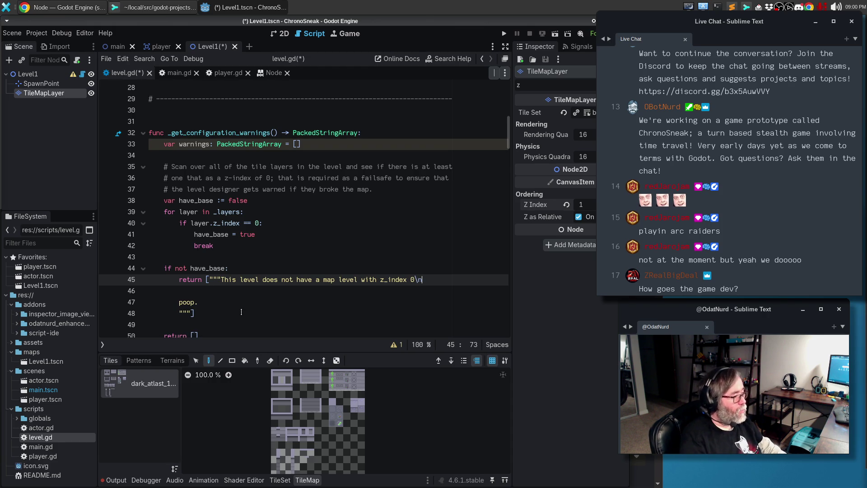
- End the message with 'The level may not render correctly' and delete leftover lines 46–48
type("el may not render")
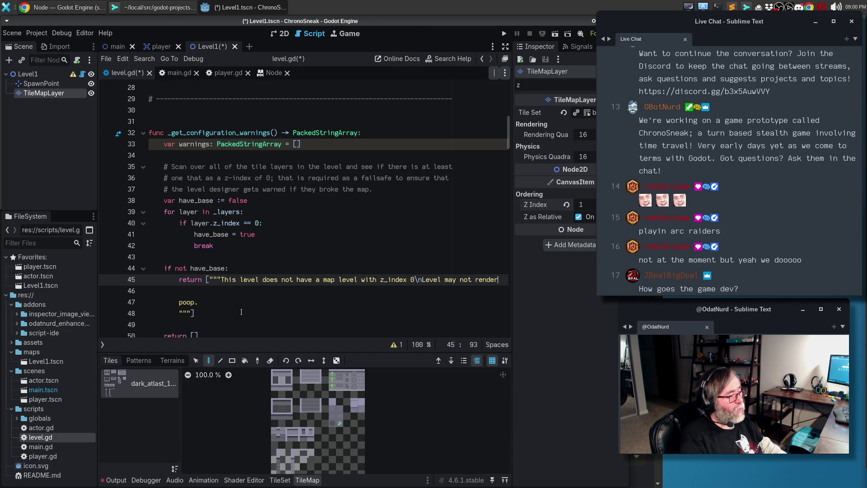
key("ctrl+BackSpace")
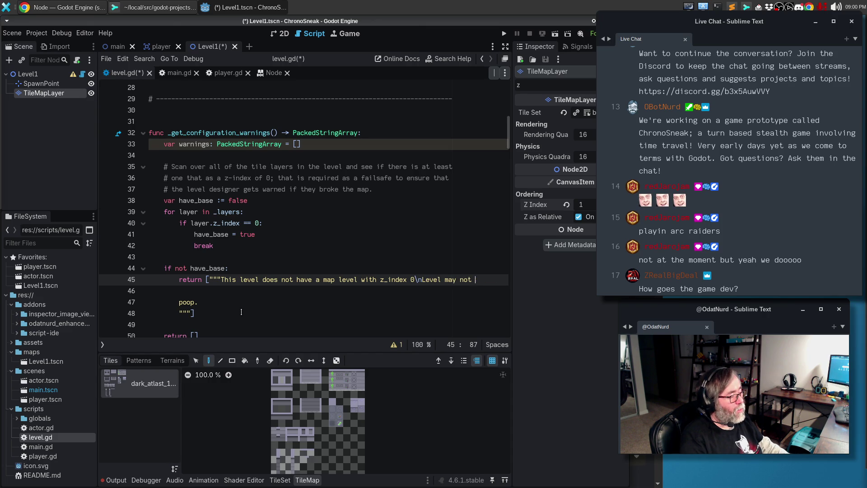
key("BackSpace")
key("BackSpace")
key("BackSpace")
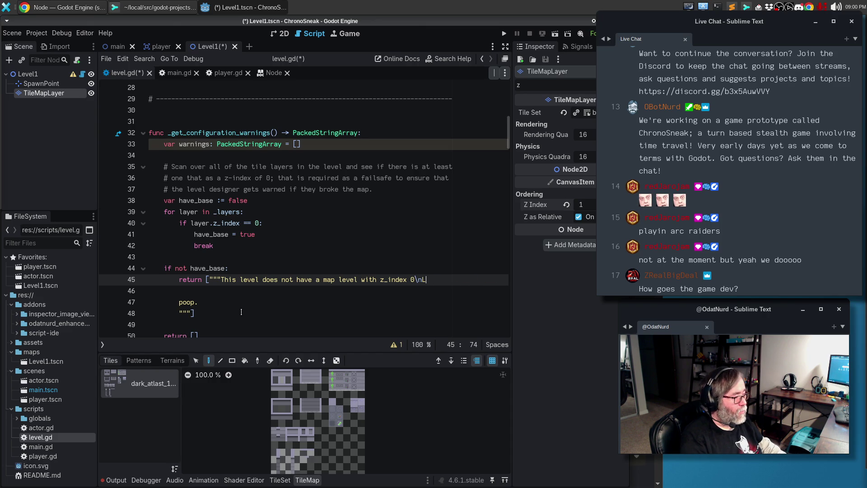
type("The level may no")
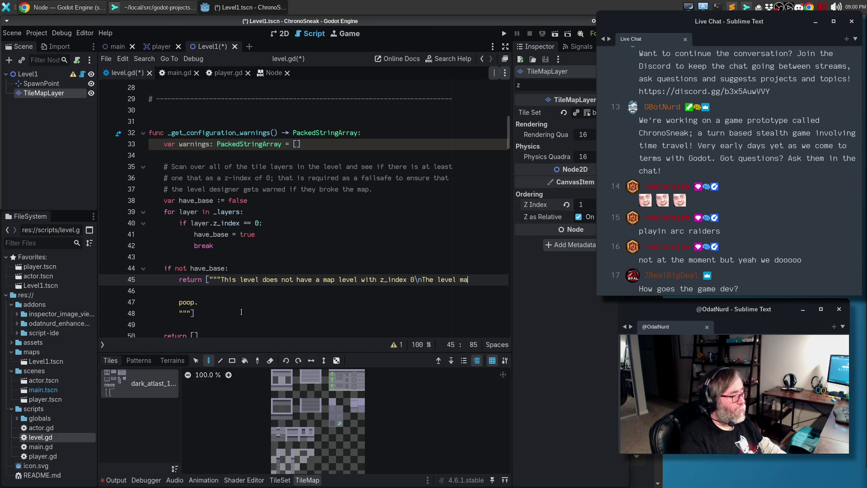
type("t render corre")
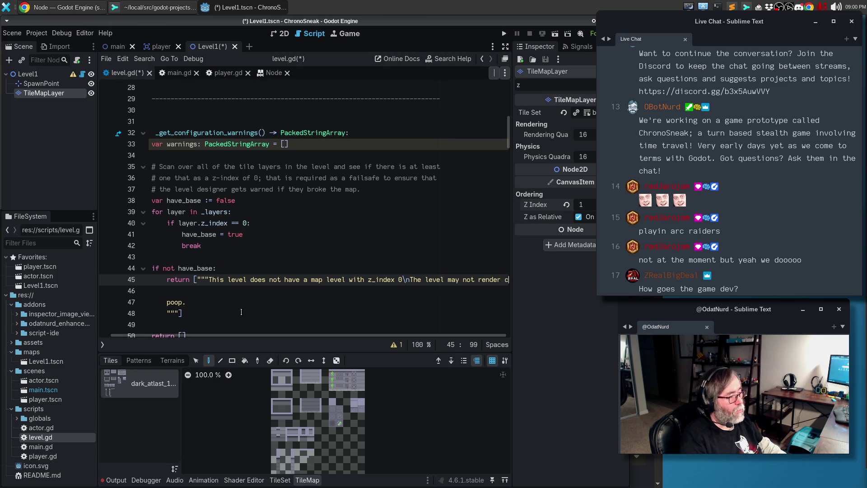
type("ctly\"")
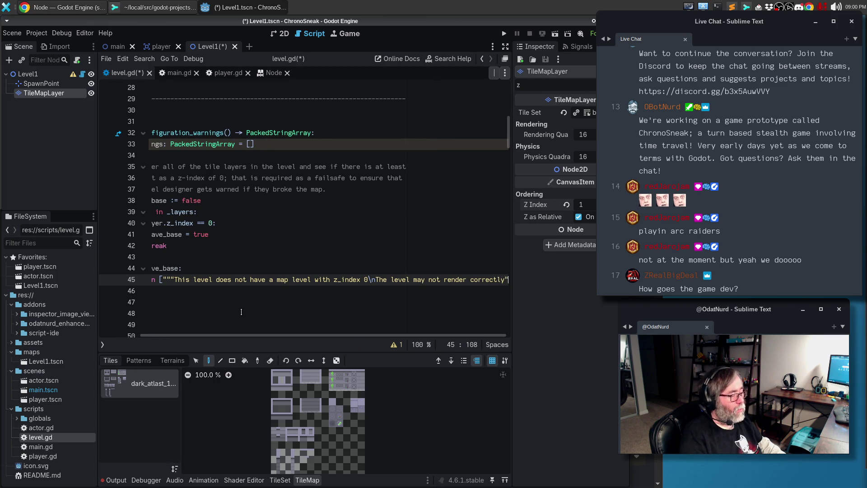
type("]")
key("Home")
key("Down")
key("shift+Down")
key("shift+Down")
key("shift+Down")
key("Delete")
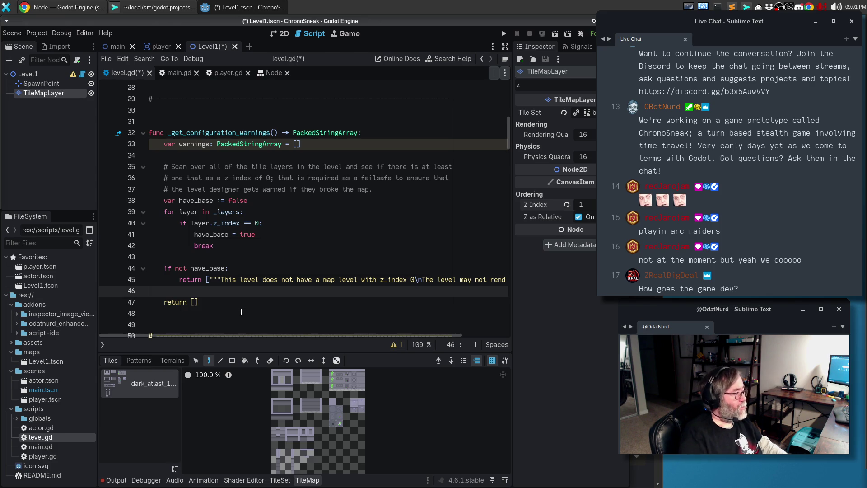
key("ctrl+s")
- Reduce the opening triple quote to a single quote so the script parses, and save level.gd
key("Up")
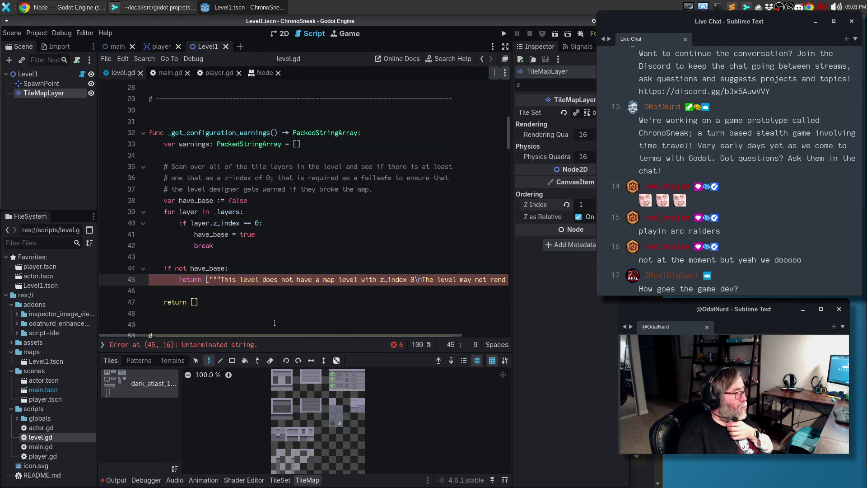
key("Up")
key("End")
key("Down")
key("Left")
key("Left")
key("BackSpace")
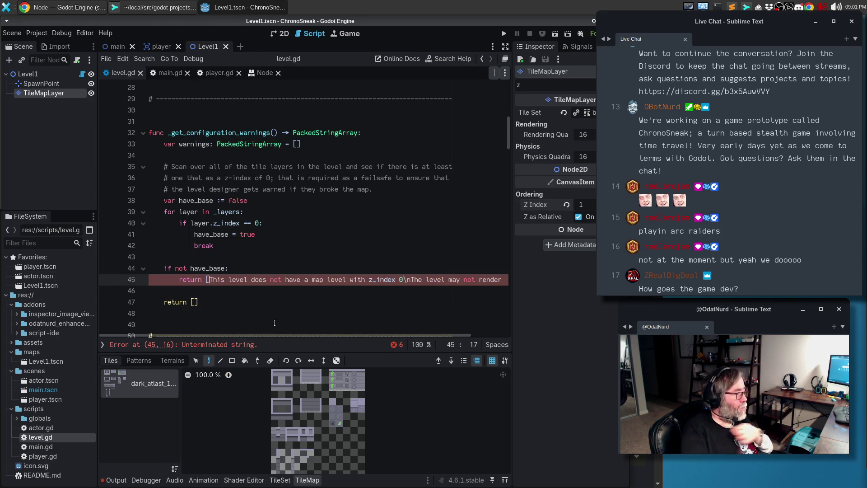
type("\"")
key("BackSpace")
key("BackSpace")
key("ctrl+s")
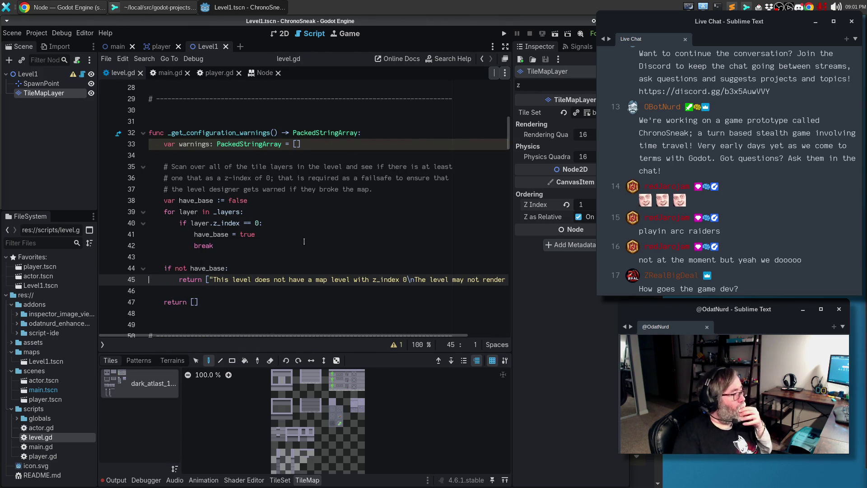
- Delete the warnings declaration line and the blank line below it in _get_configuration_warnings
mouse_move(74, 77)
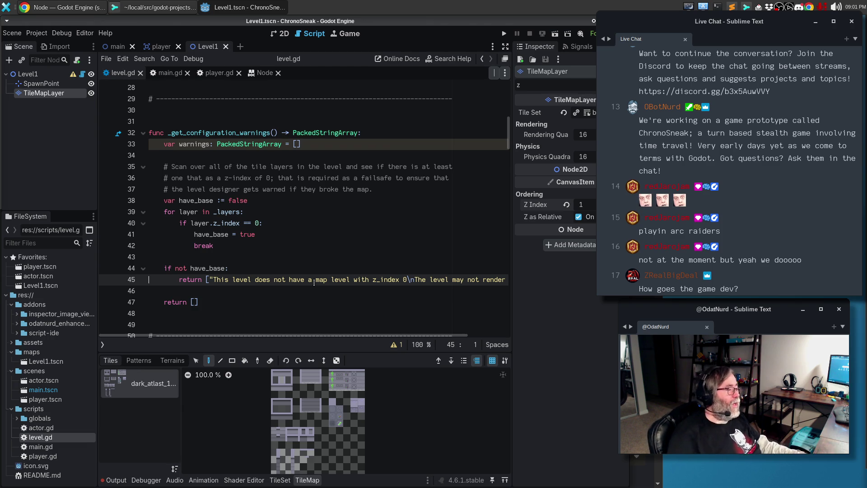
triple_click(270, 144)
left_click_drag(271, 144, 276, 156)
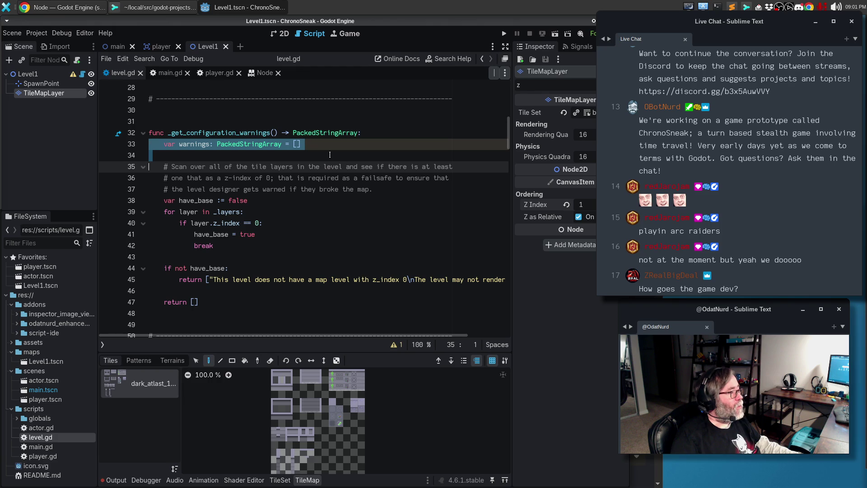
left_click(315, 144)
left_click(260, 267)
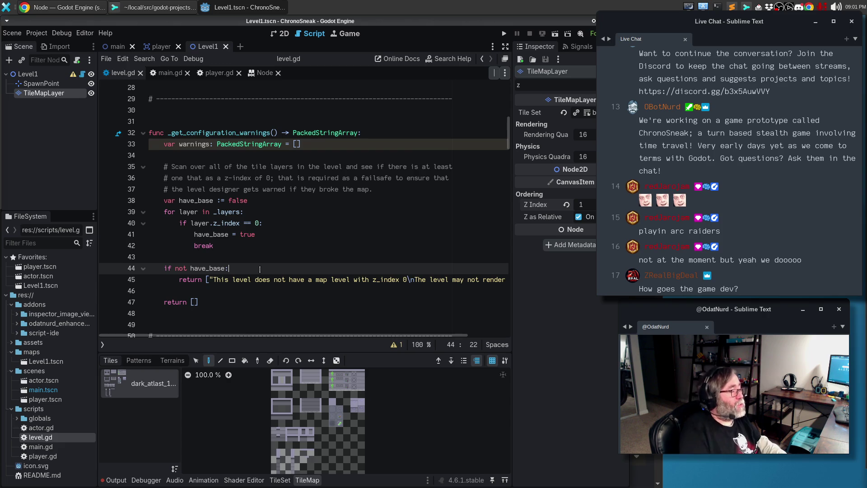
left_click(325, 144)
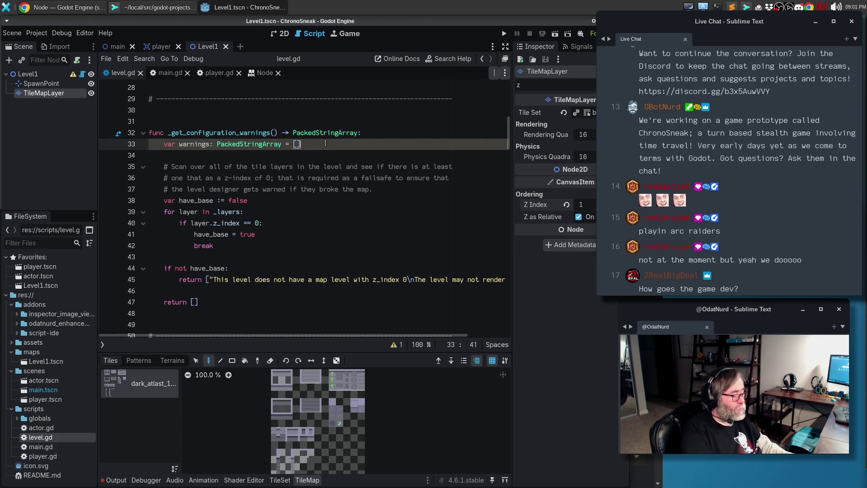
key("ctrl+shift+k")
key("ctrl+shift+k")
- Add a two-line ## doc comment above the function: invoked by the editor to check for node warnings
key("Up")
key("Up")
key("Return")
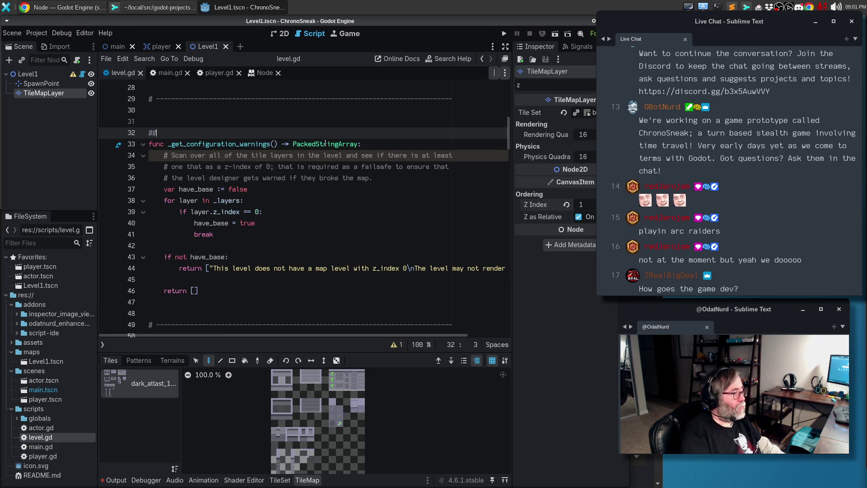
key("BackSpace")
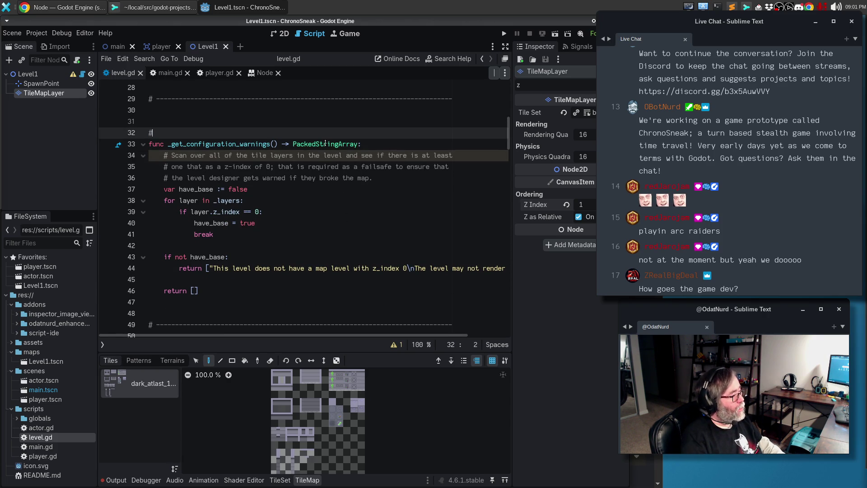
type("This")
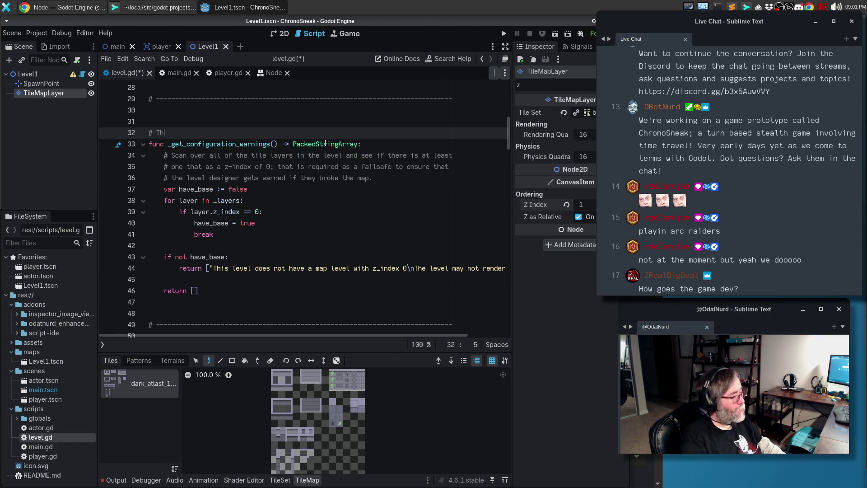
key("ctrl+BackSpace")
type("Invoked ")
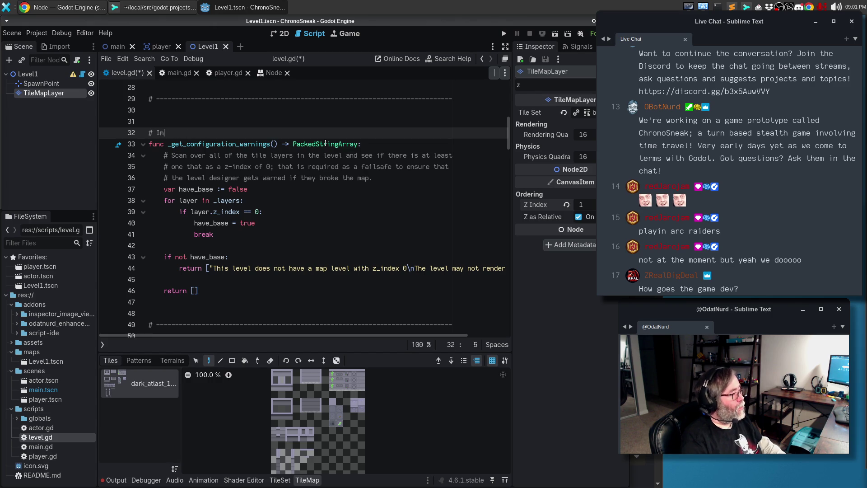
type("by the editor to ")
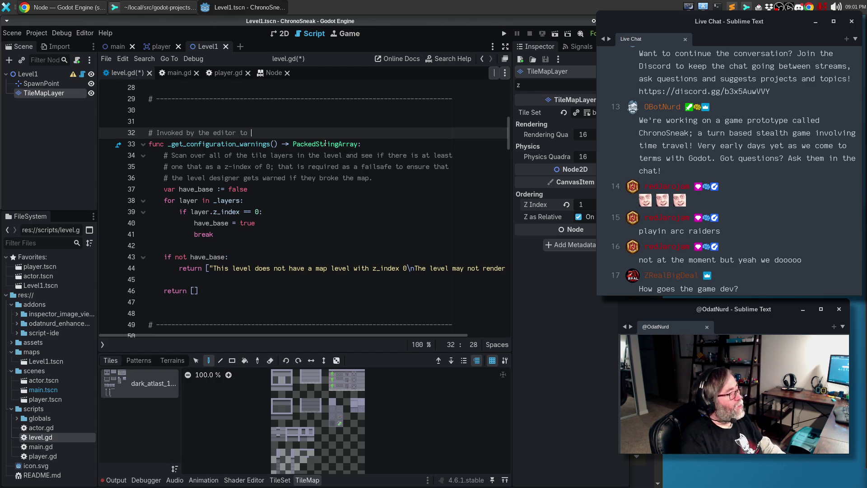
type("check if the ")
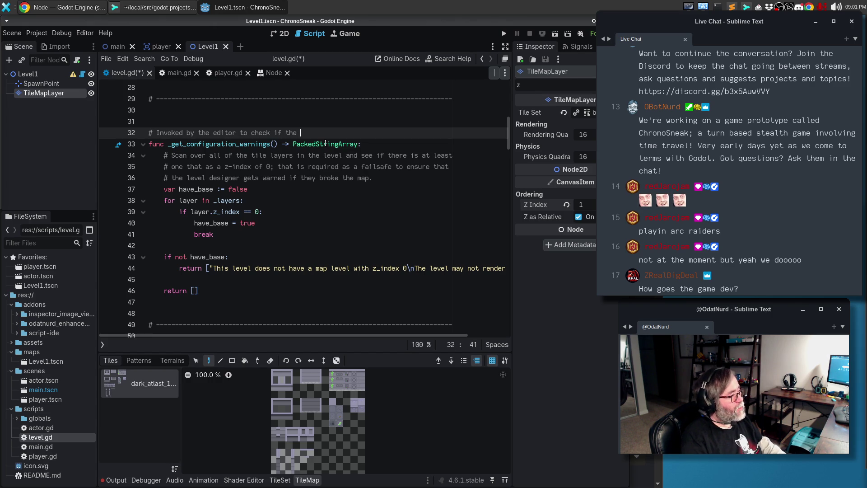
type("n")
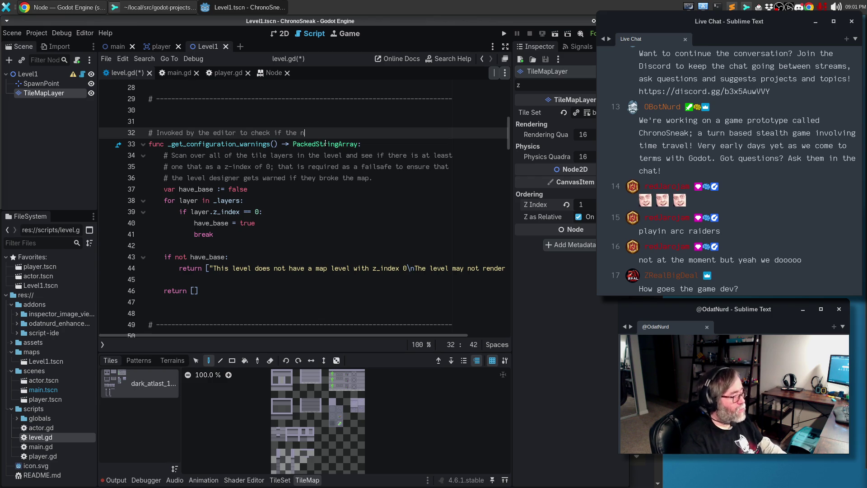
type("ode tree should be displaying any")
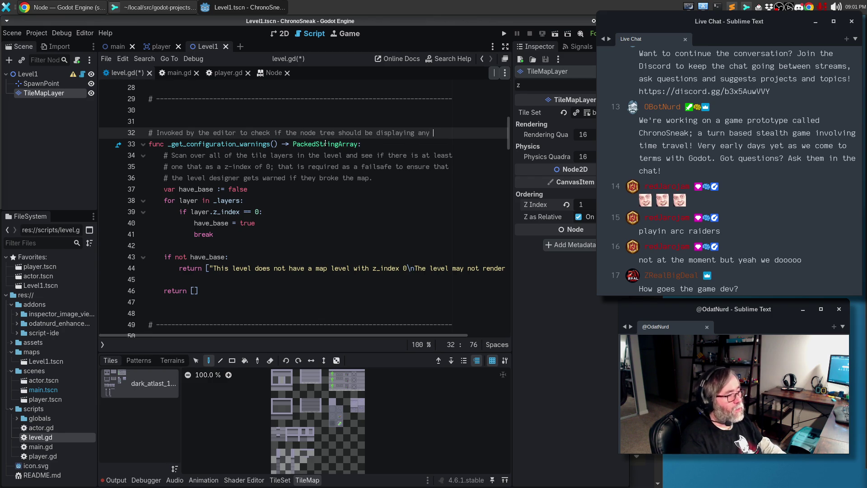
key("BackSpace")
key("BackSpace")
key("BackSpace")
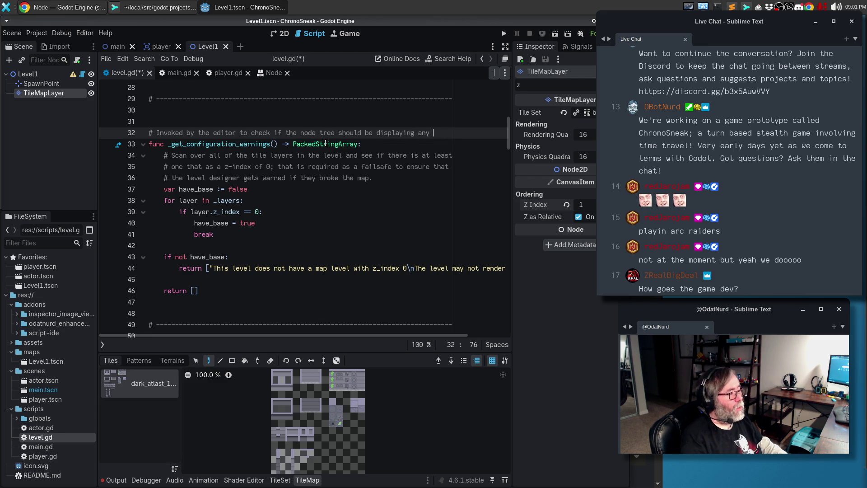
key("Return")
type("# warnings for nodes in this scene.")
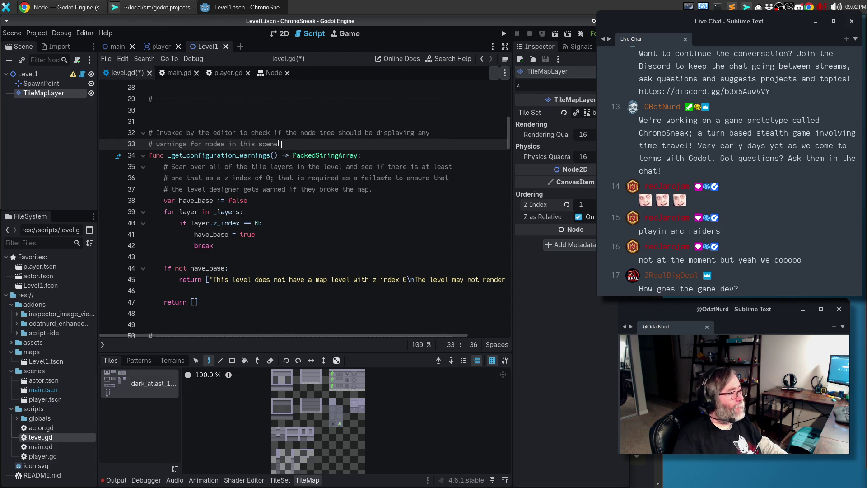
- Restore the 'var warnings: PackedStringArray = []' line below the comment and save level.gd
left_click_drag(293, 145, 93, 130)
key("ctrl+BackSpace")
key("ctrl+BackSpace")
key("ctrl+BackSpace")
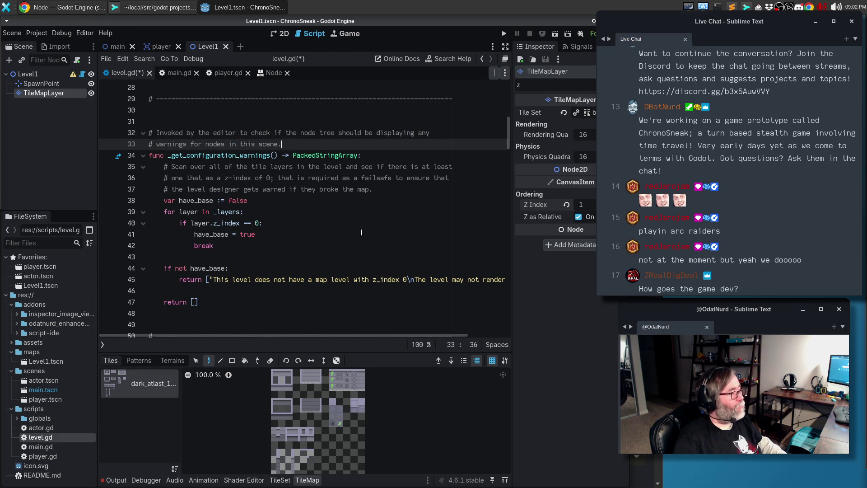
key("ctrl+BackSpace")
key("ctrl+BackSpace")
key("ctrl+BackSpace")
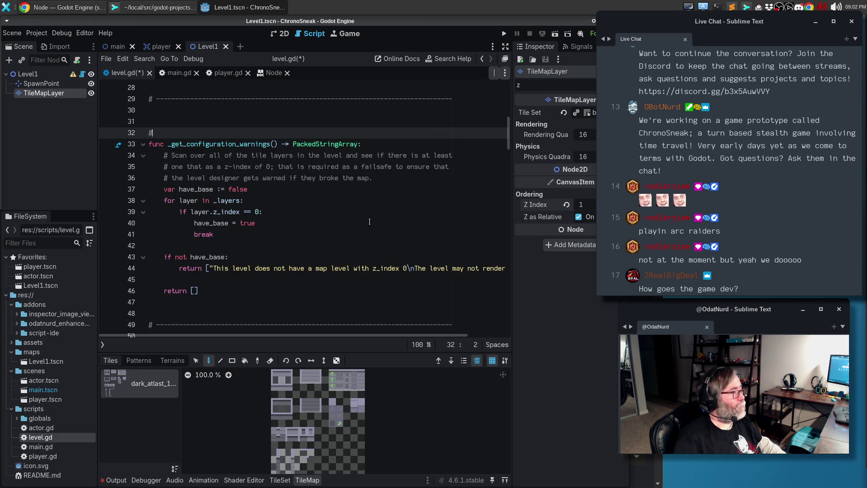
key("BackSpace")
key("BackSpace")
key("BackSpace")
key("Down")
key("End")
key("Return")
type("var warnings: PackedStringArray = [")
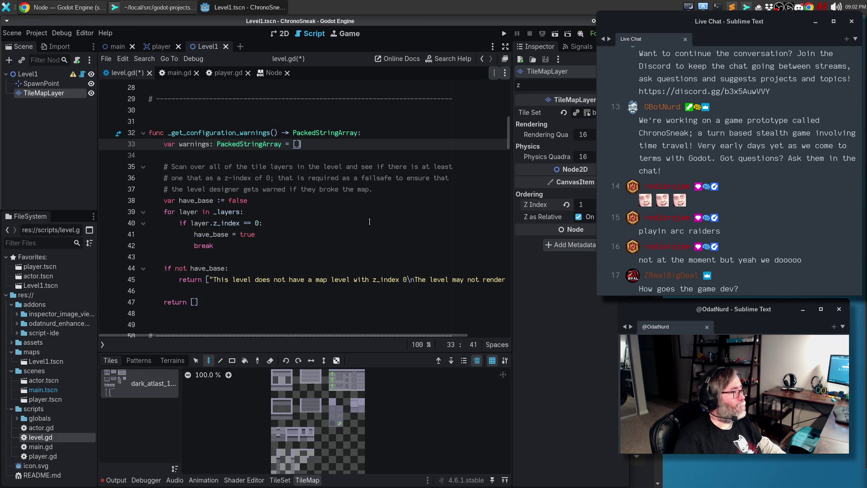
key("ctrl+s")
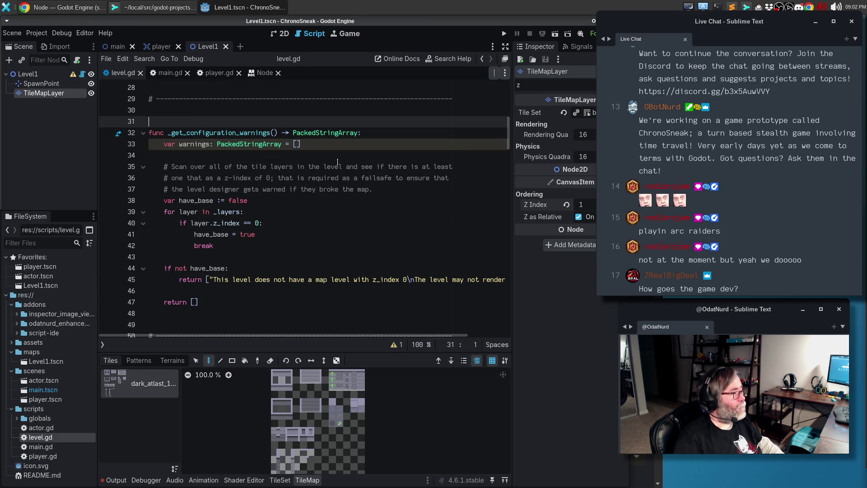
left_click(253, 290)
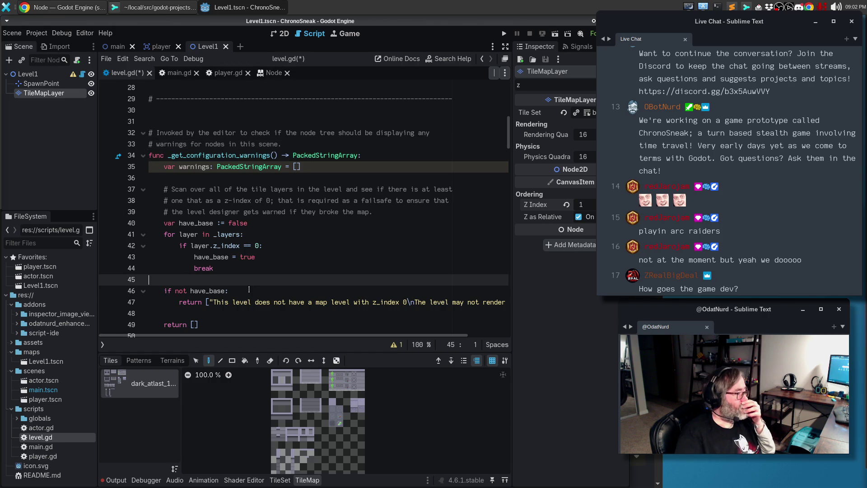
- Move the missing z_index 0 layer message into a warnings.append() call inside the if block
key("Return")
type("warni")
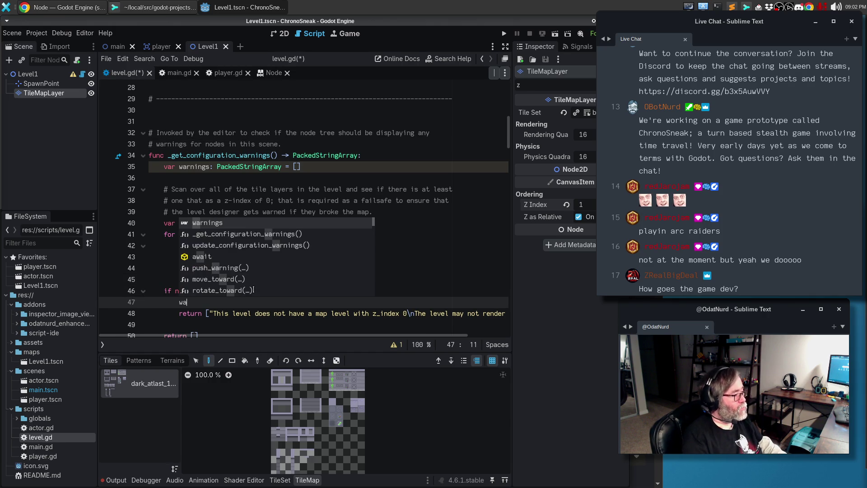
key("Return")
type(".appen")
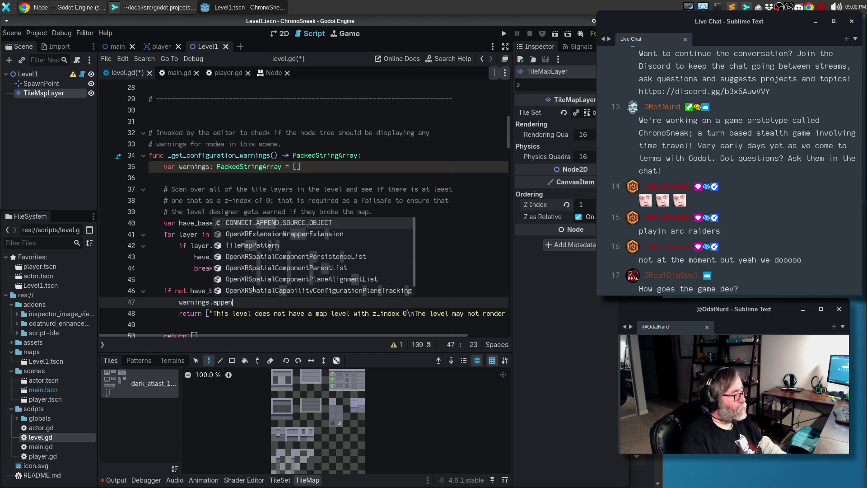
key("Return")
key("Return")
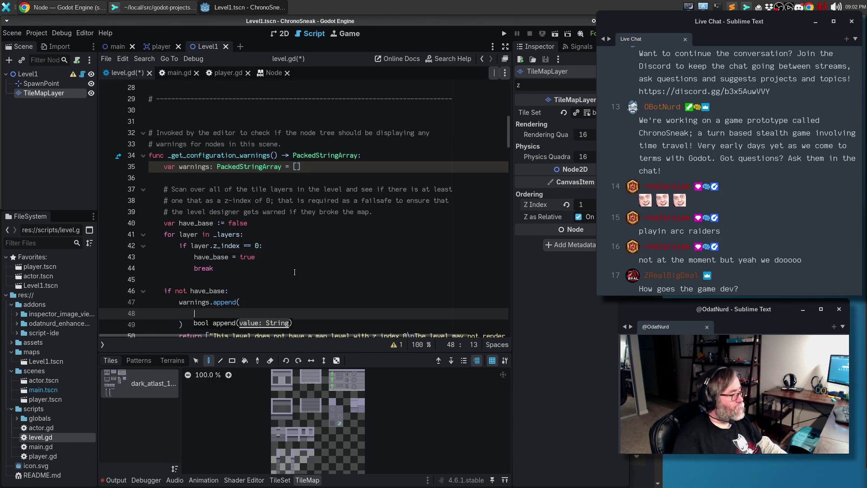
scroll(231, 270, "down", 2)
left_click_drag(209, 268, 517, 284)
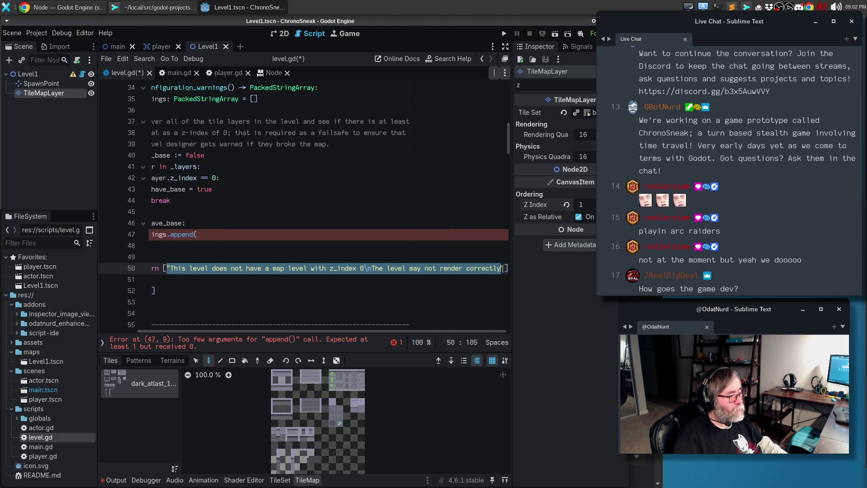
key("BackSpace")
left_click(218, 248)
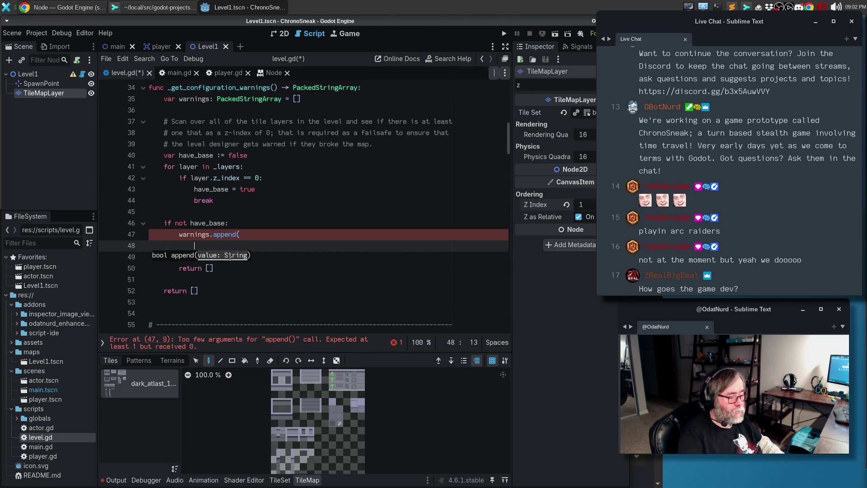
type("\"This level does not have a map level with z_index 0\\nThe level may not render correctly\"")
key("Home")
key("Home")
- Delete the early return and change the final 'return []' to 'return warnings'
key("Down")
key("Down")
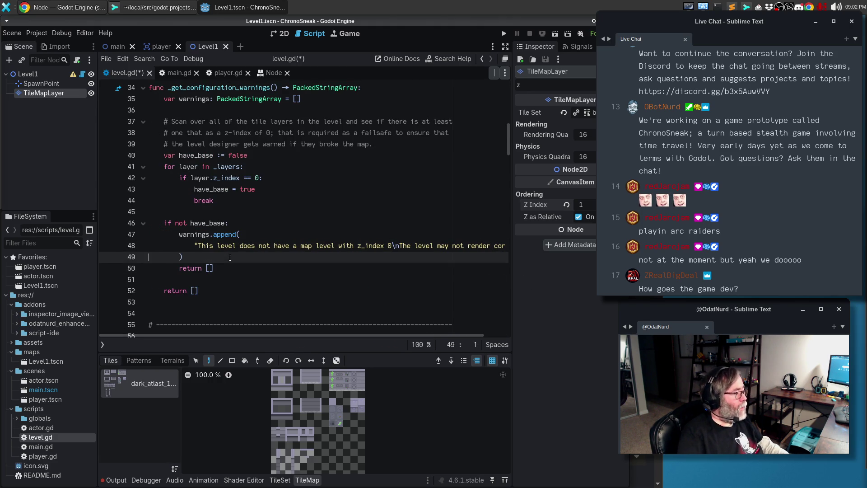
key("ctrl+shift+k")
key("Down")
key("shift+End")
key("BackSpace")
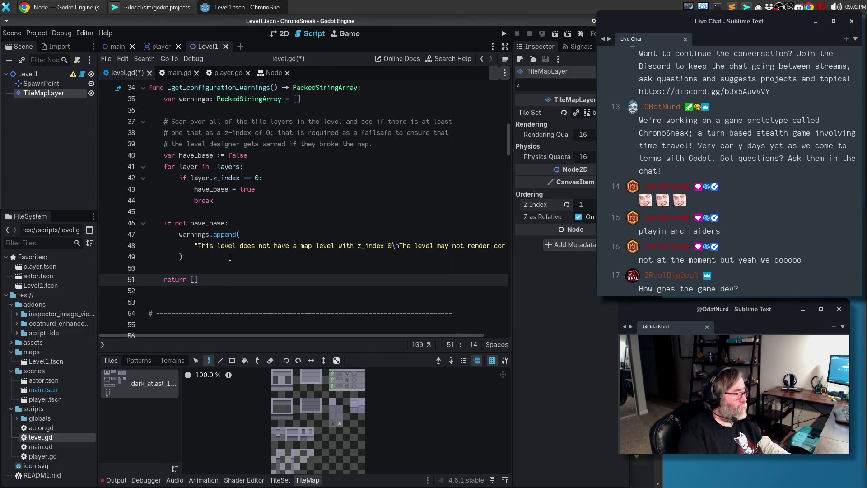
key("ctrl+z")
type("warnings")
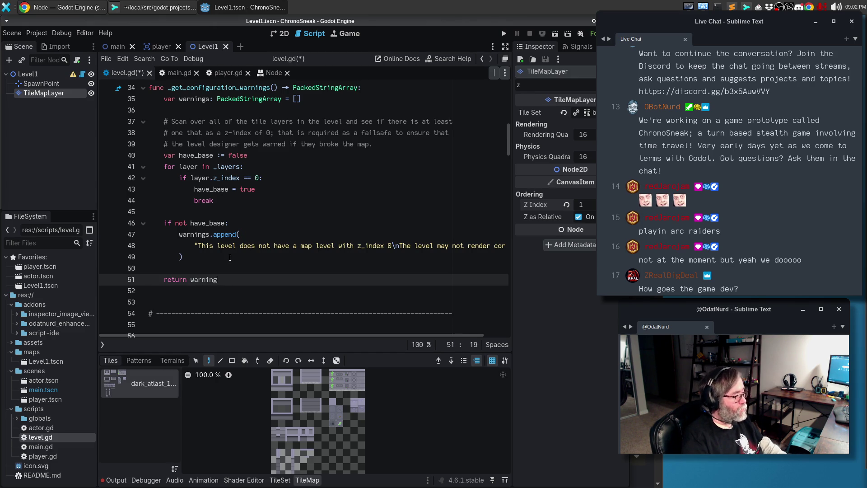
key("Escape")
scroll(320, 214, "up", 4)
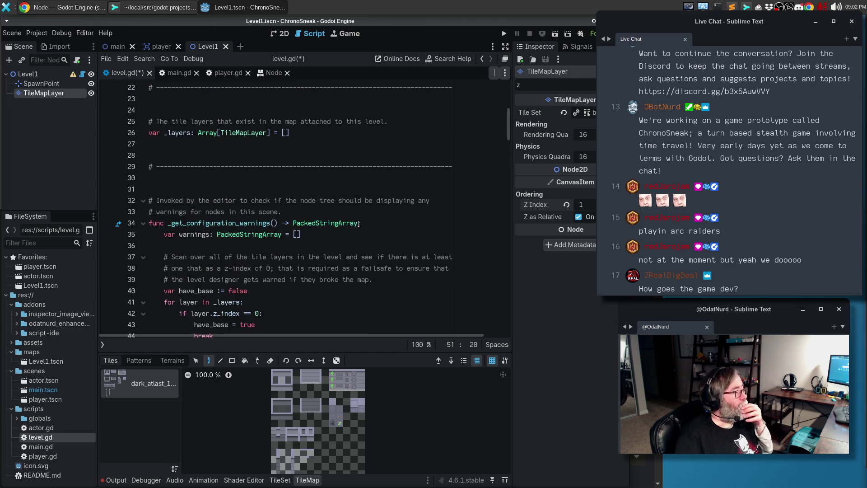
left_click(319, 214)
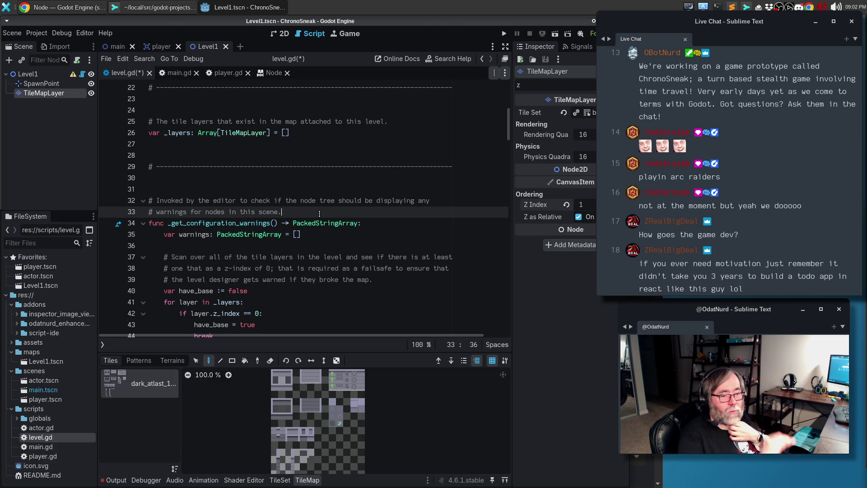
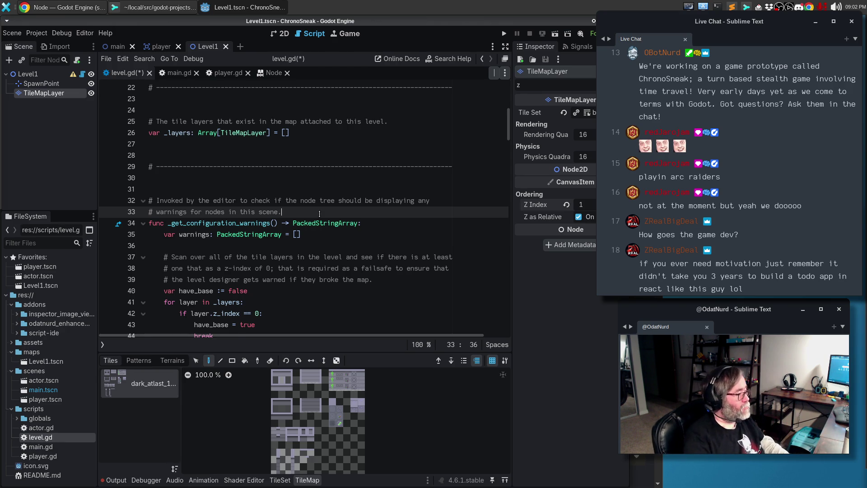
- Add comment lines above _get_configuration_warnings about the missing base layer and spawn point checks, then save
key("Return")
type("#")
key("Return")
type("# Here we warn ")
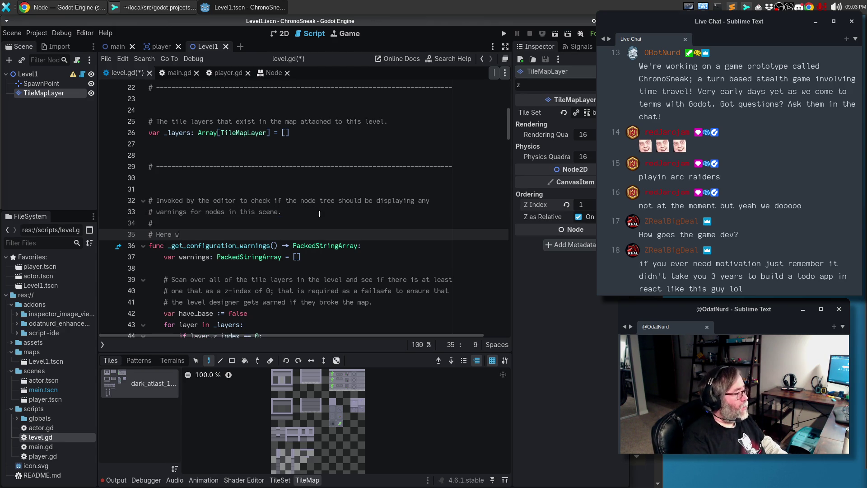
type("if the map ")
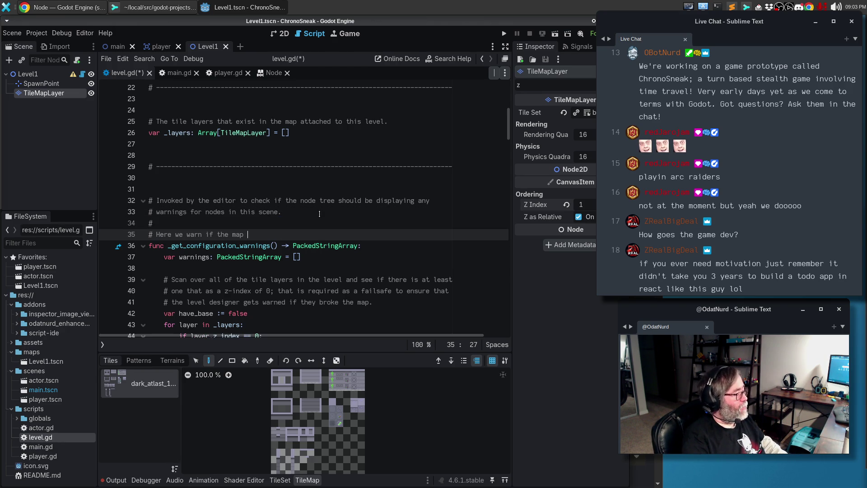
type("does not have a b")
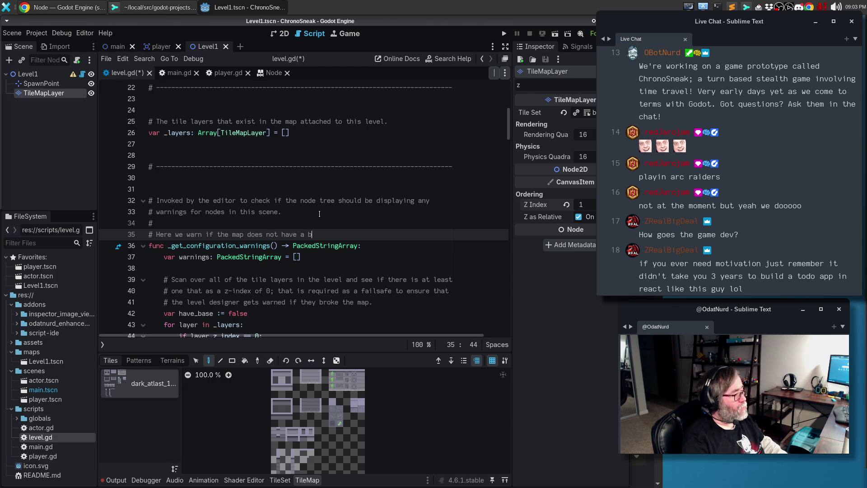
type("ase layer, and if the m")
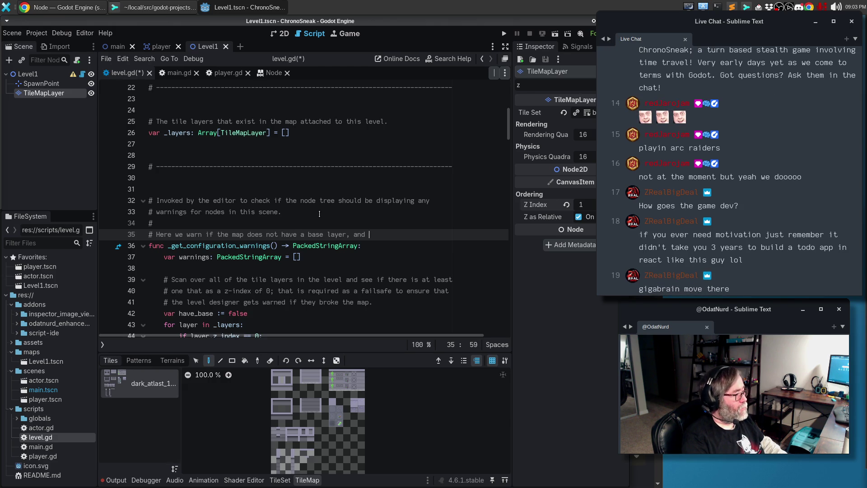
type("ap does not # have a")
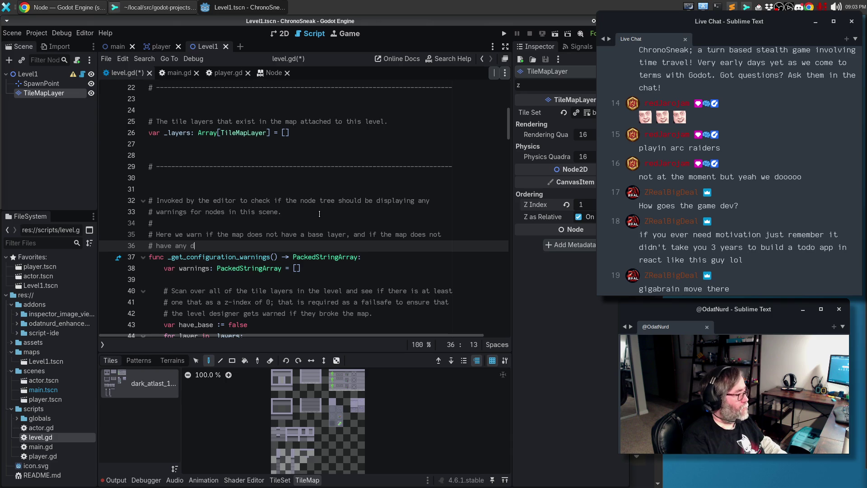
type("ny defined player ")
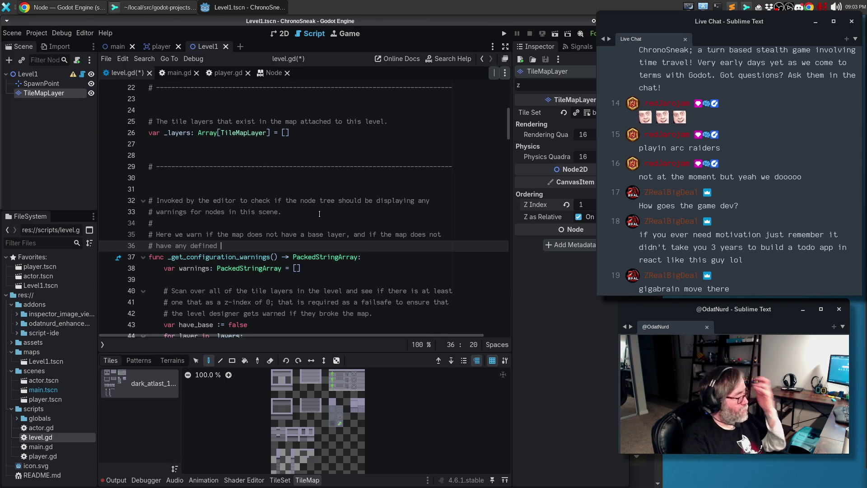
type("spawn point.")
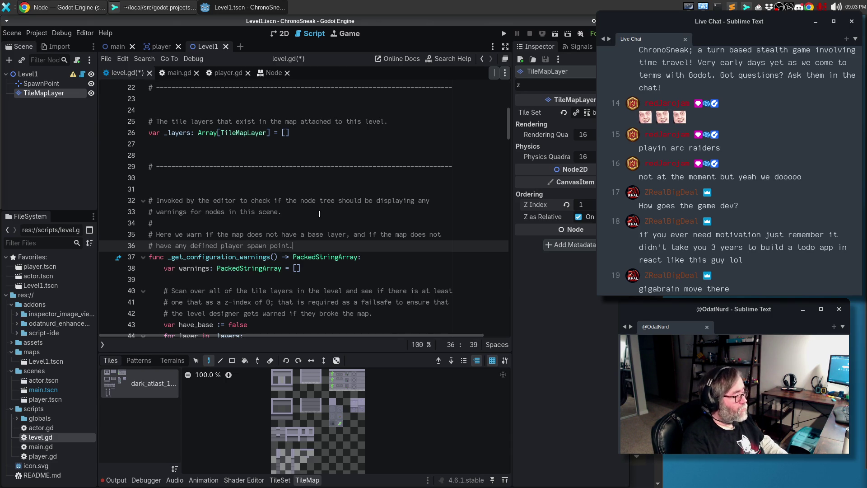
key("ctrl+s")
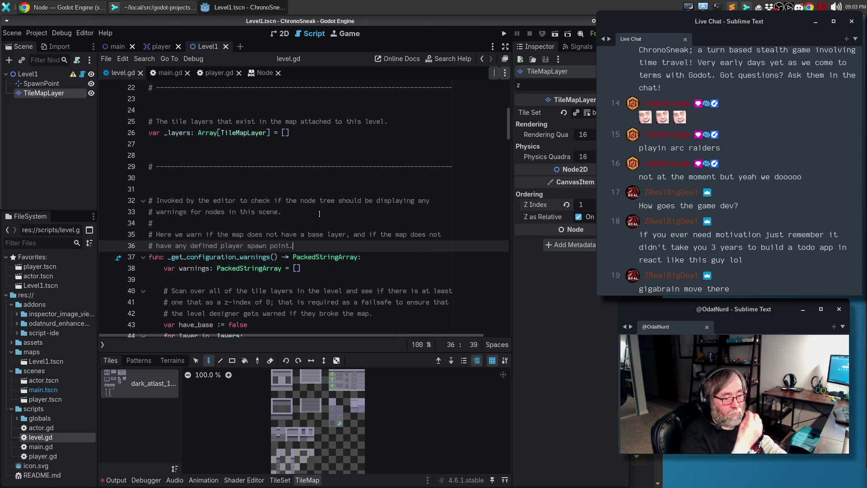
scroll(319, 214, "down", 5)
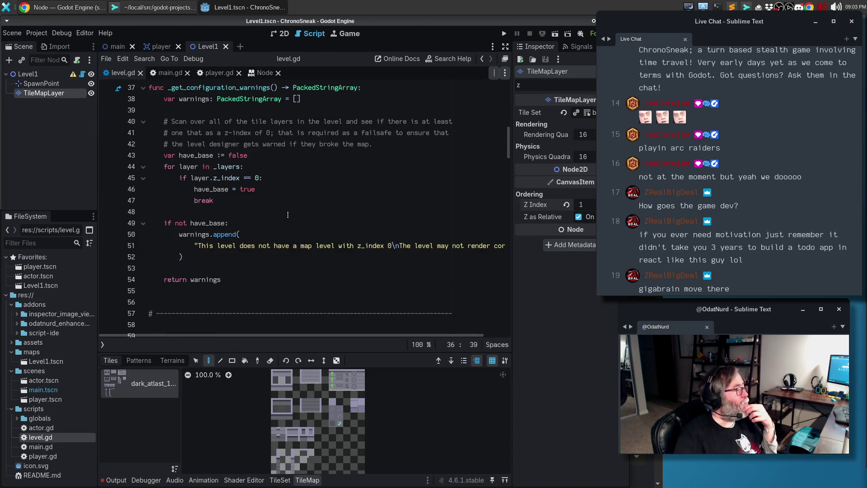
left_click(250, 258)
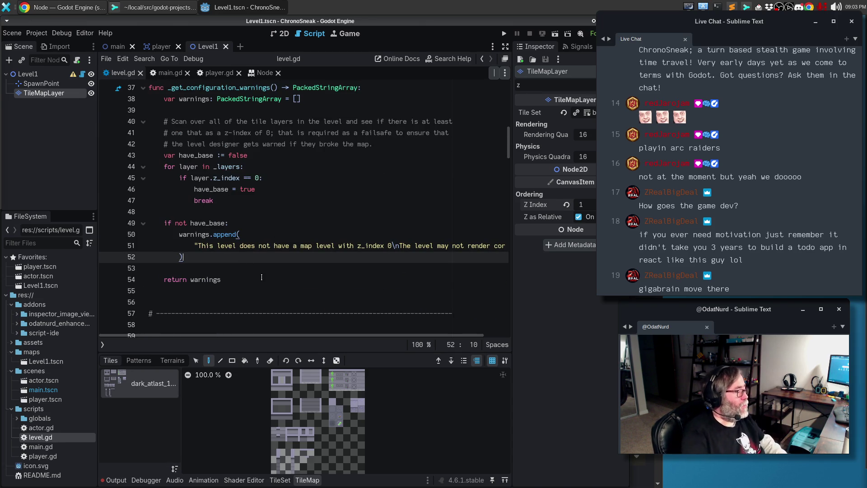
key("Return")
key("Return")
type("warnings.ap")
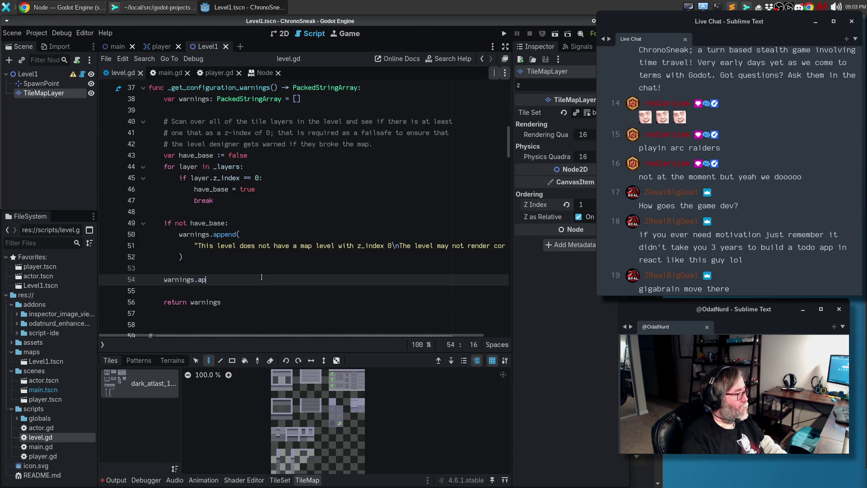
type("pend")
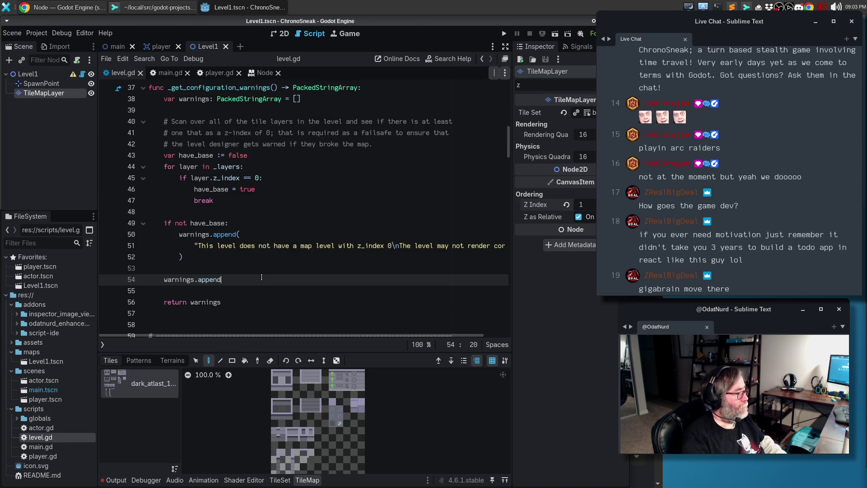
type("(\"other one\\n")
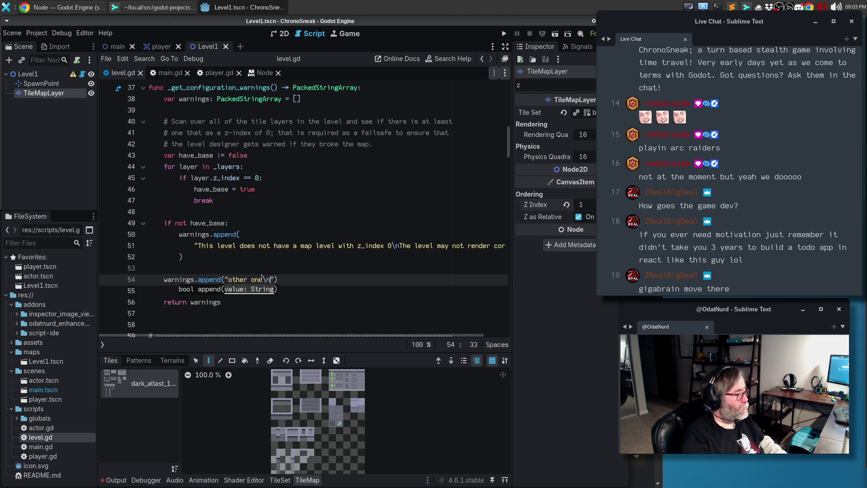
type("yep")
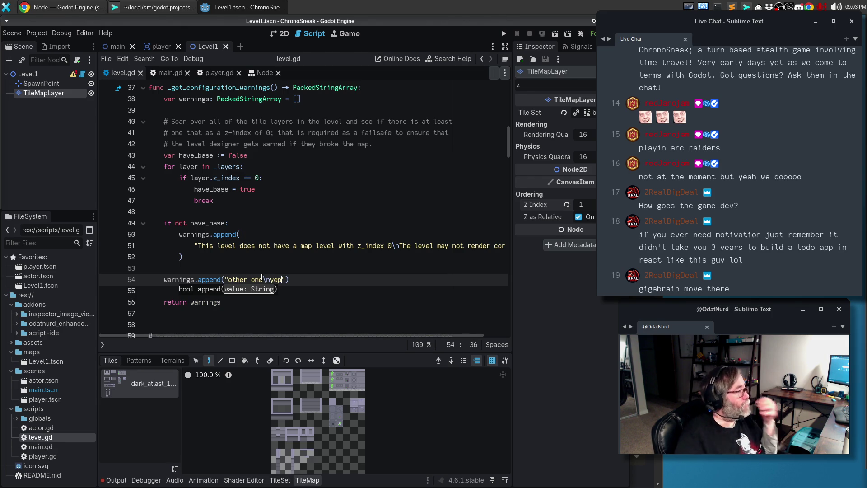
mouse_move(74, 77)
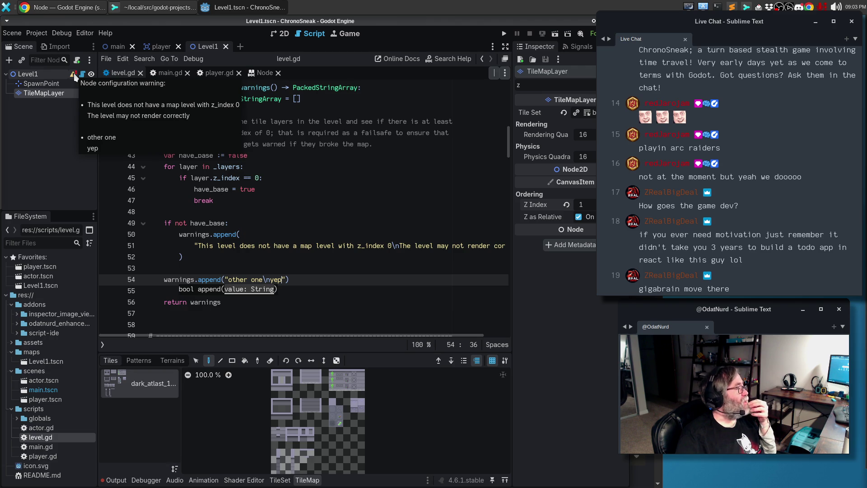
left_click(316, 292)
left_click(316, 281)
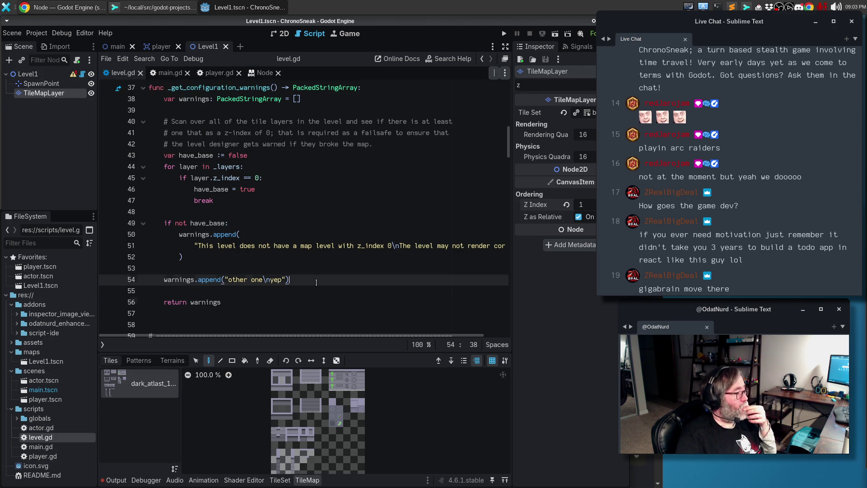
key("ctrl+shift+k")
key("ctrl+shift+k")
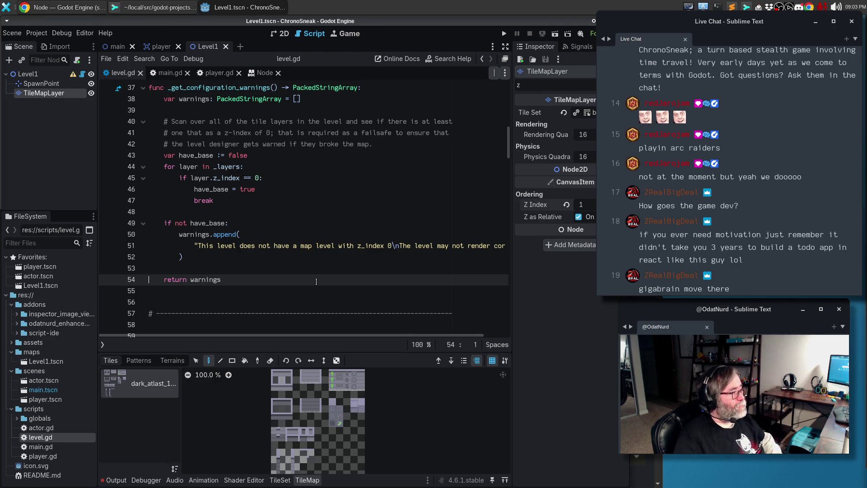
- Insert a TODO comment above 'return warnings': the spawn point can't be verified without tooling yet; save
left_click(216, 258)
key("Return")
key("Return")
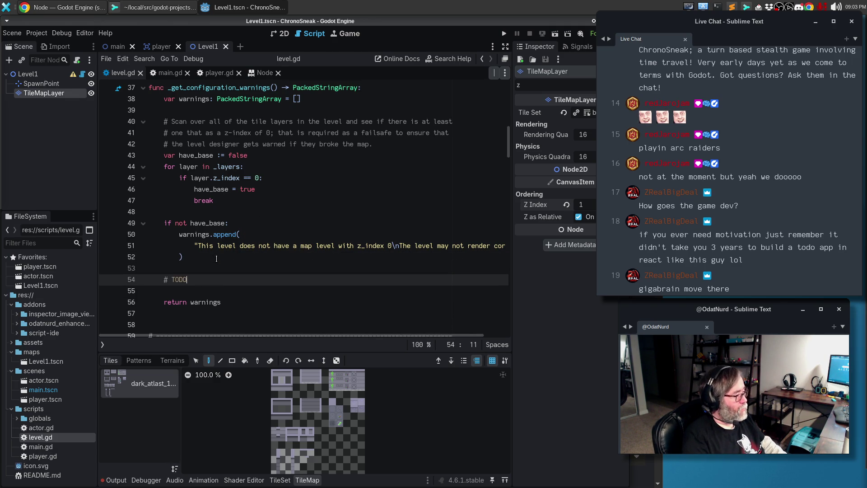
type(": We nee")
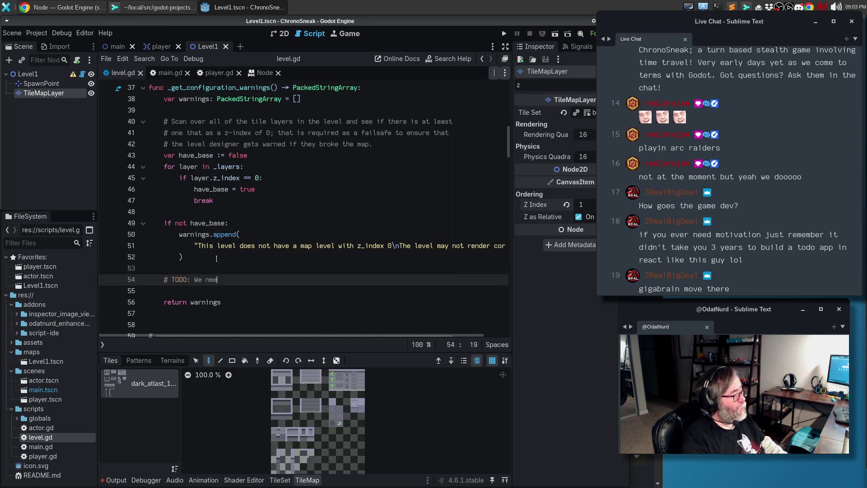
type("verify that there is a playerS")
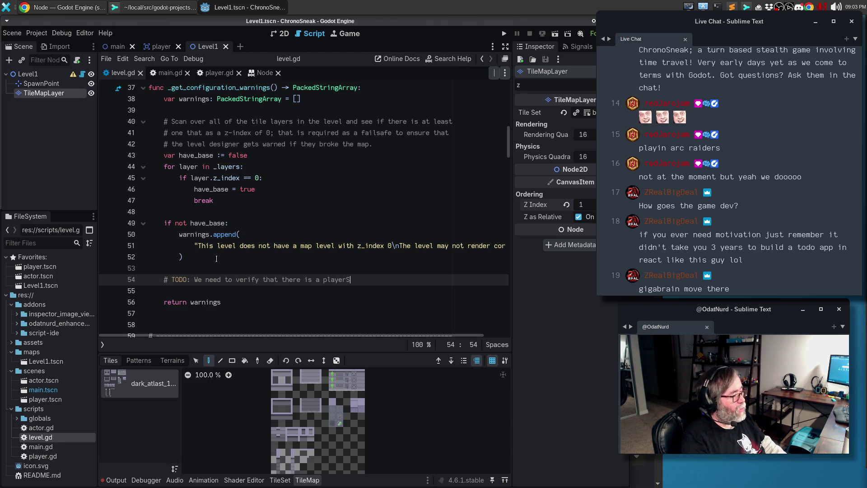
key("BackSpace")
type("spawn point ")
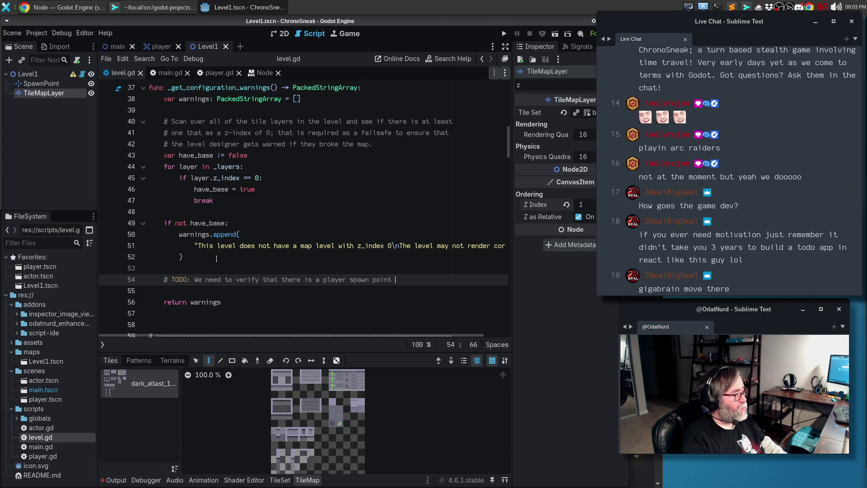
type("defined in the # map; we ")
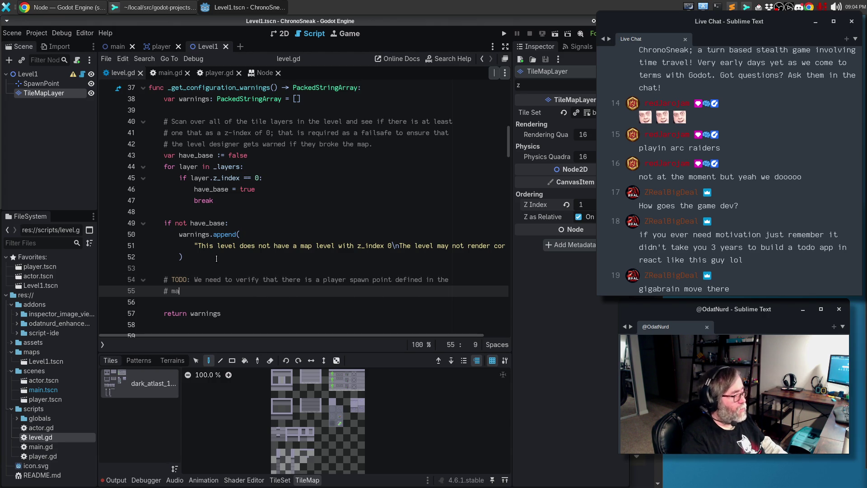
type("currently do not have")
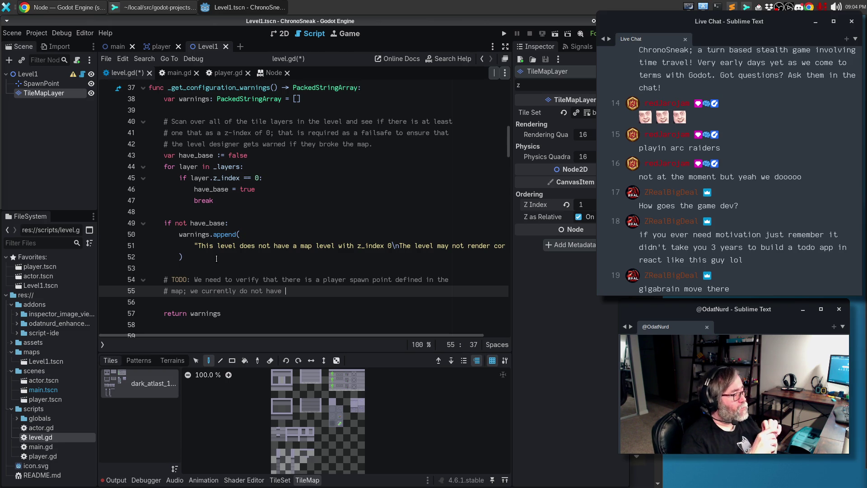
type("any")
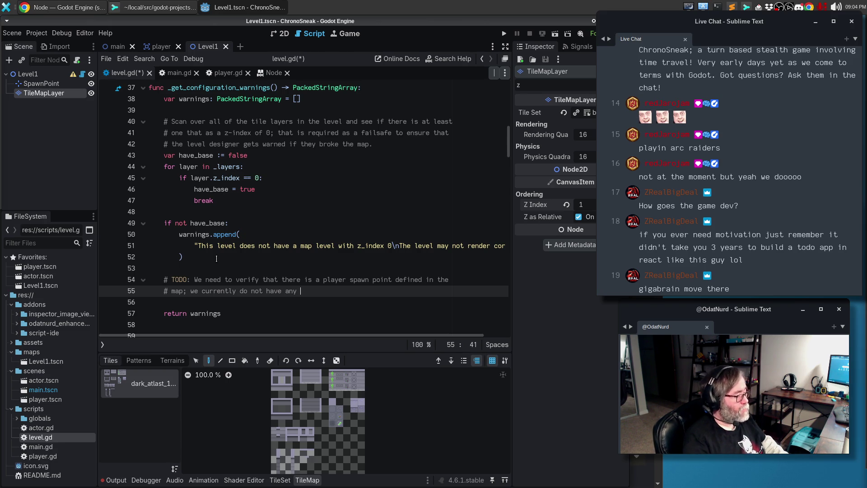
key("BackSpace")
key("BackSpace")
key("BackSpace")
type("the means")
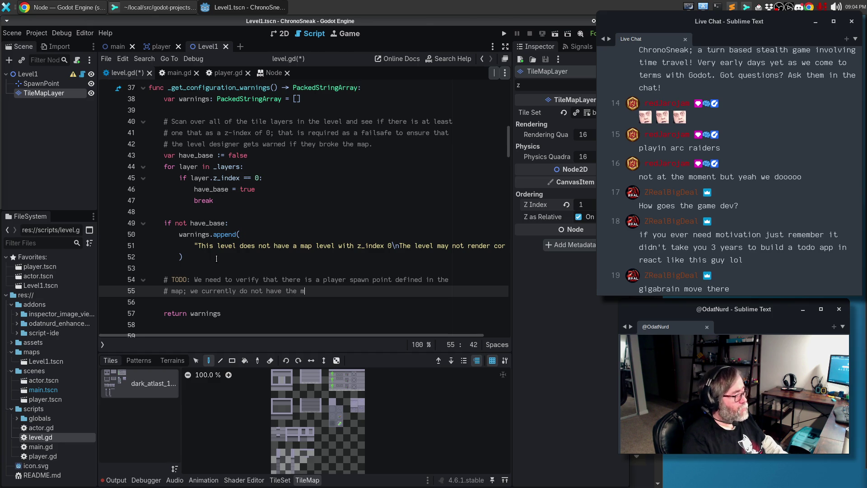
type(" to do that.")
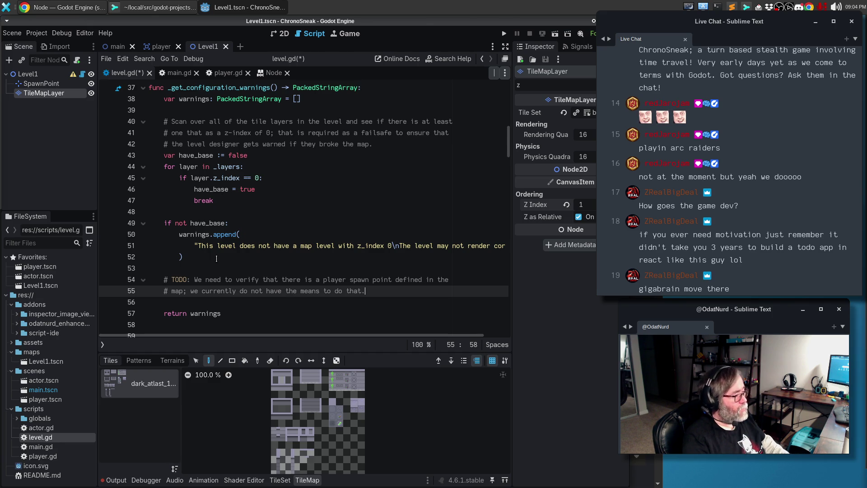
key("BackSpace")
key("BackSpace")
key("BackSpace")
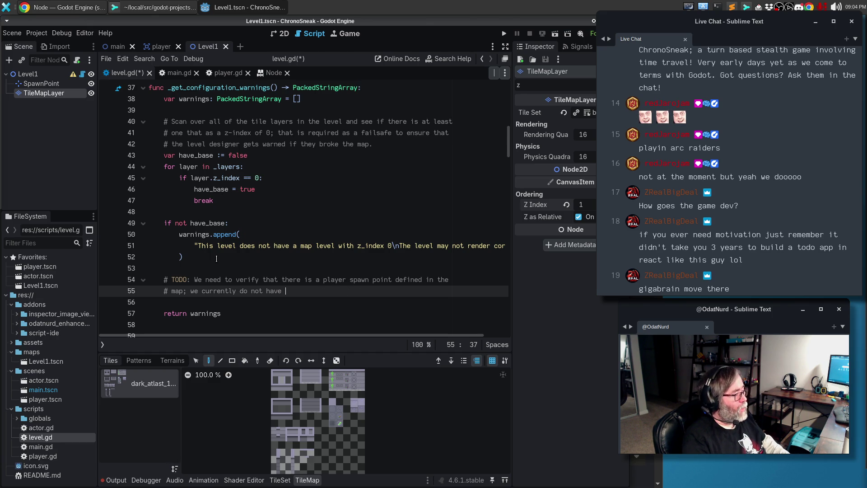
type("olness set up ")
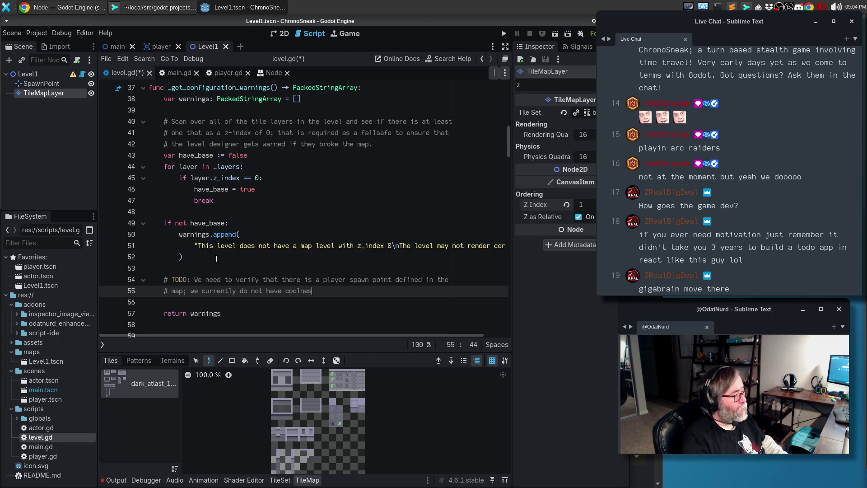
type("for that.")
key("ctrl+s")
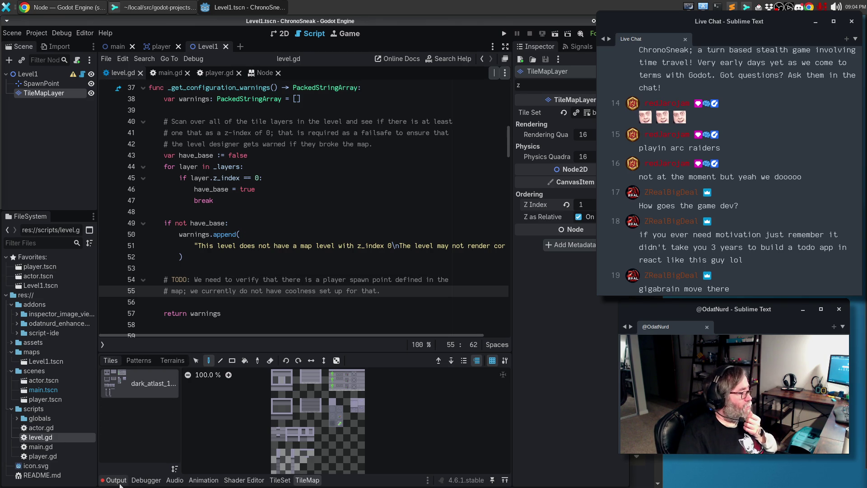
- Clear the old errors from the Output log and collapse the bottom panel
left_click(116, 480)
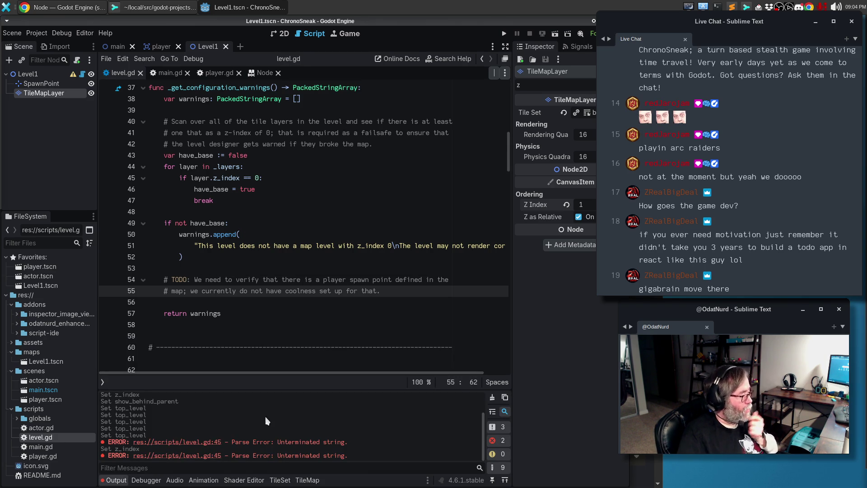
left_click(492, 397)
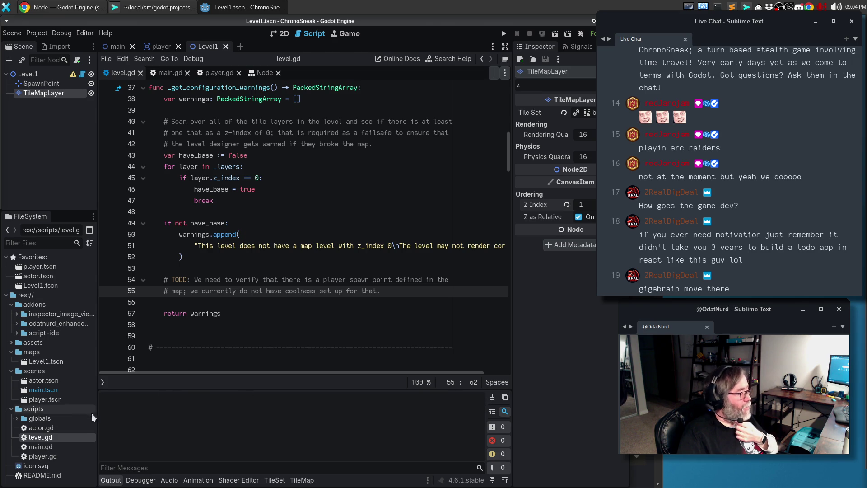
left_click(117, 481)
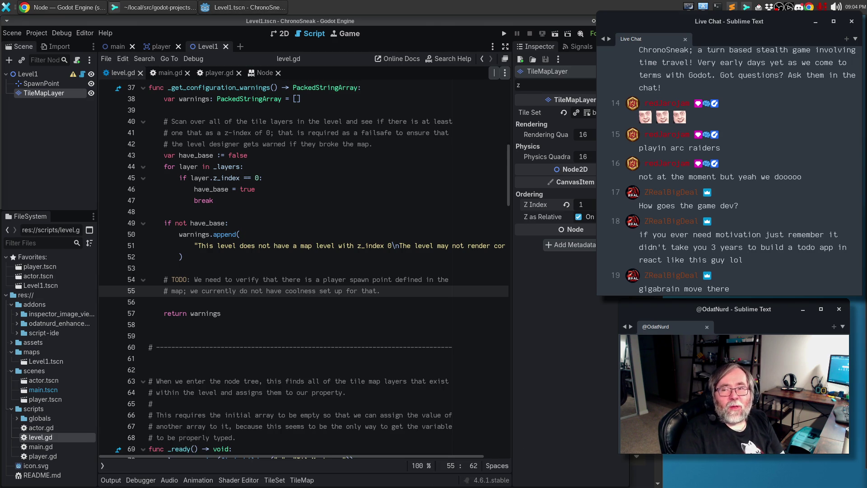
left_click(319, 246)
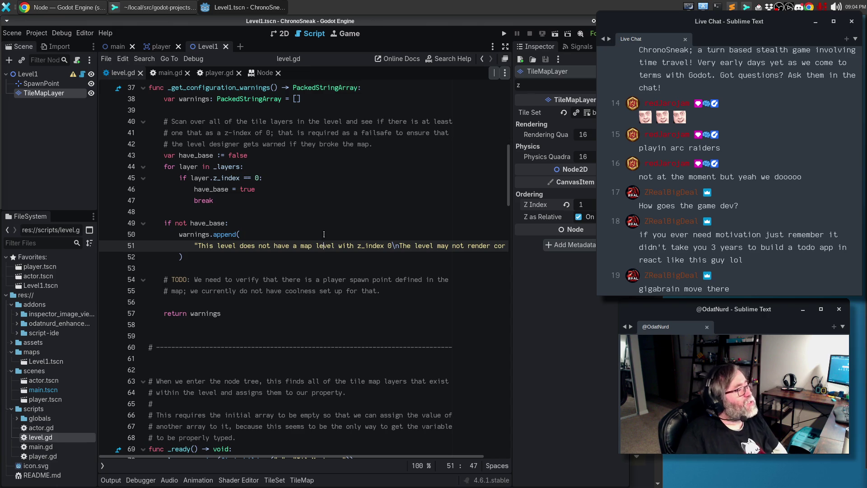
scroll(343, 233, "up", 1)
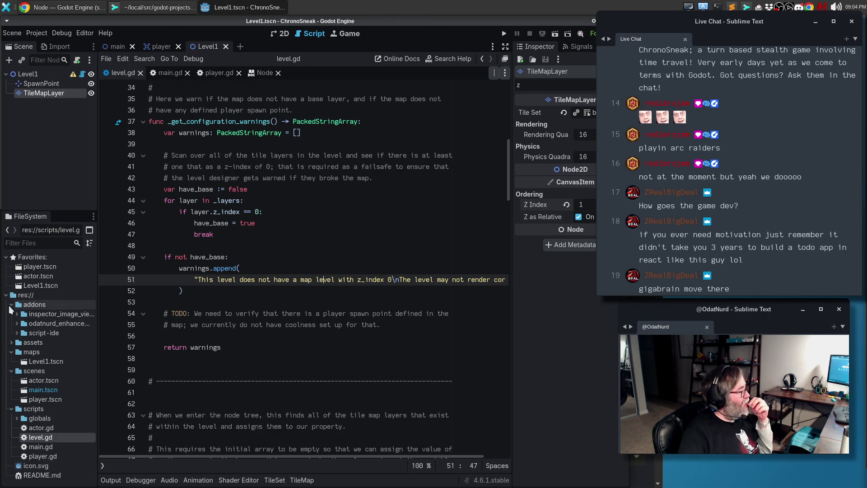
- Collapse the addons, maps and scenes folders, then create an 'overrides' folder inside scripts
left_click(11, 304)
left_click(11, 323)
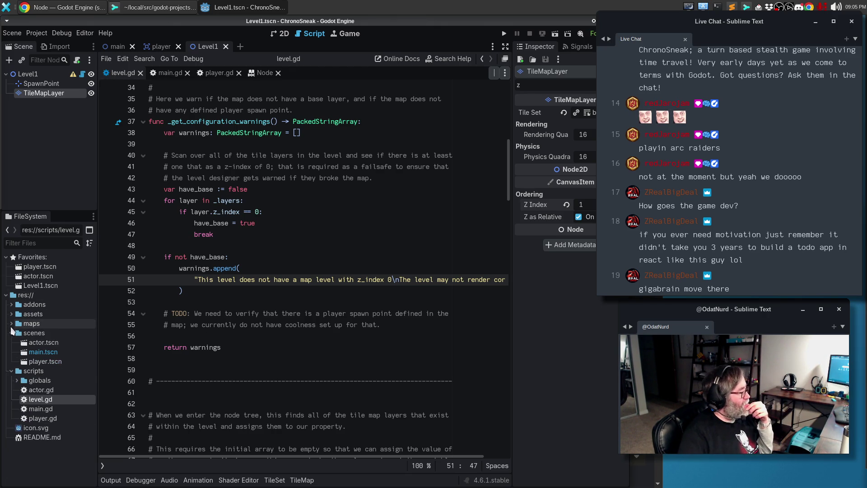
left_click(11, 333)
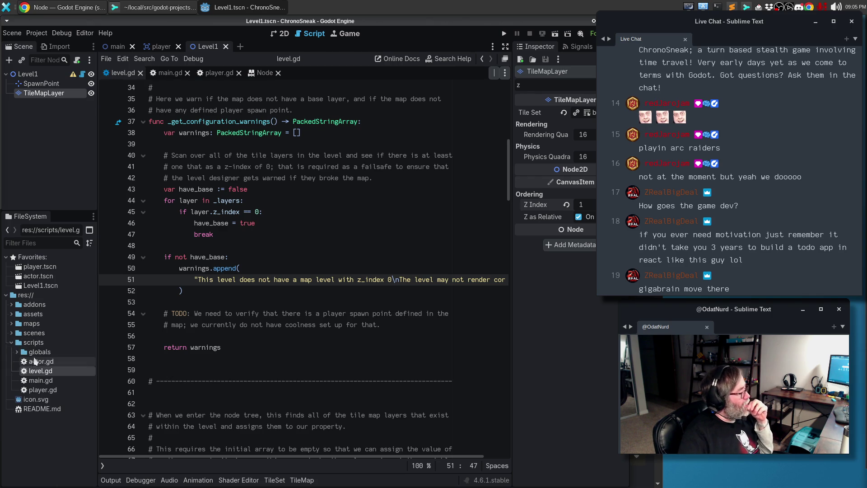
right_click(38, 346)
mouse_move(90, 348)
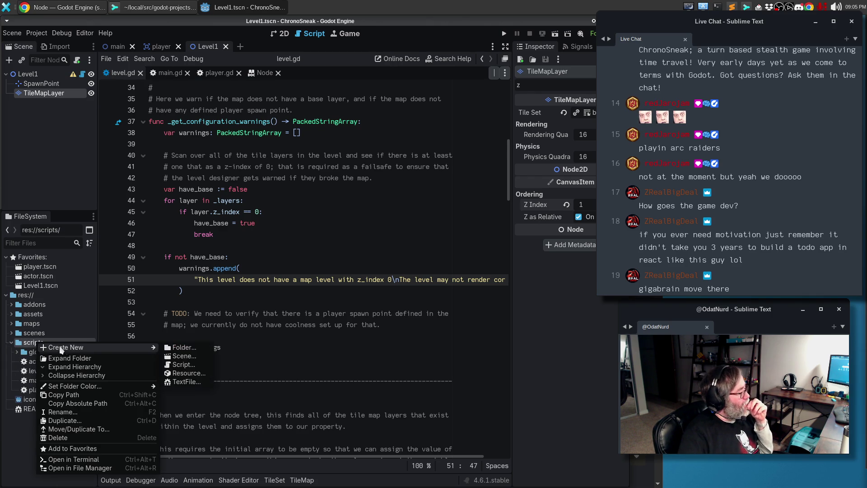
left_click(189, 353)
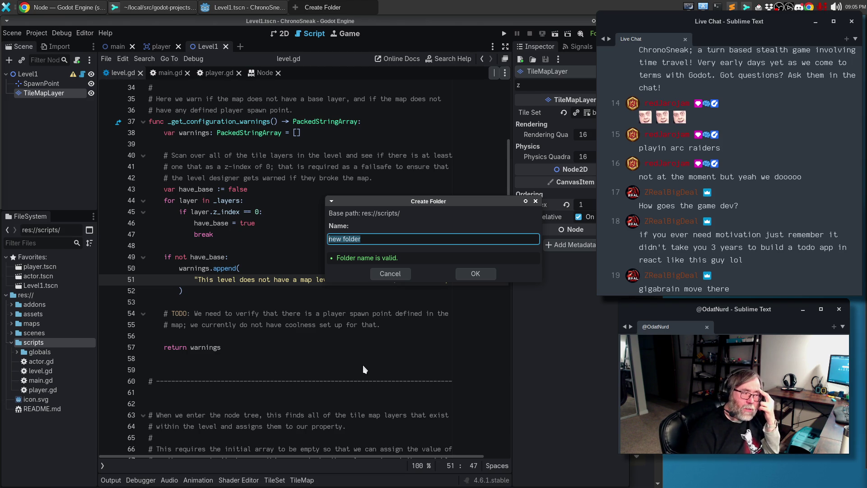
type("overrides")
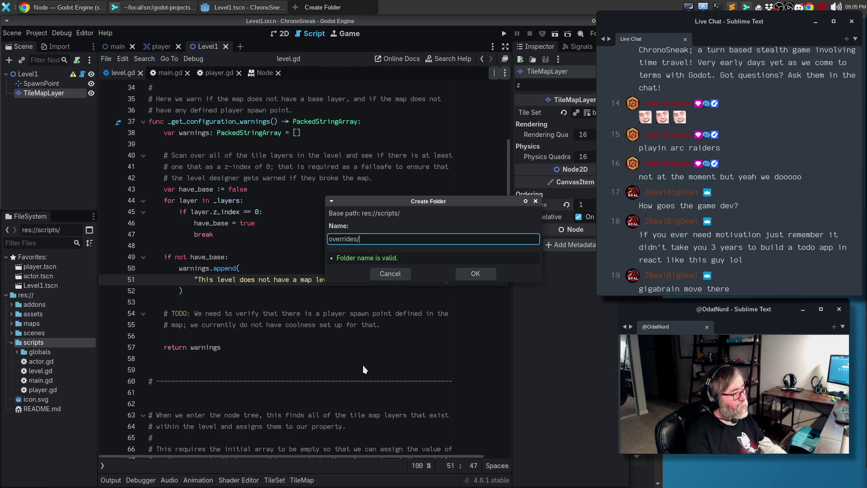
key("Return")
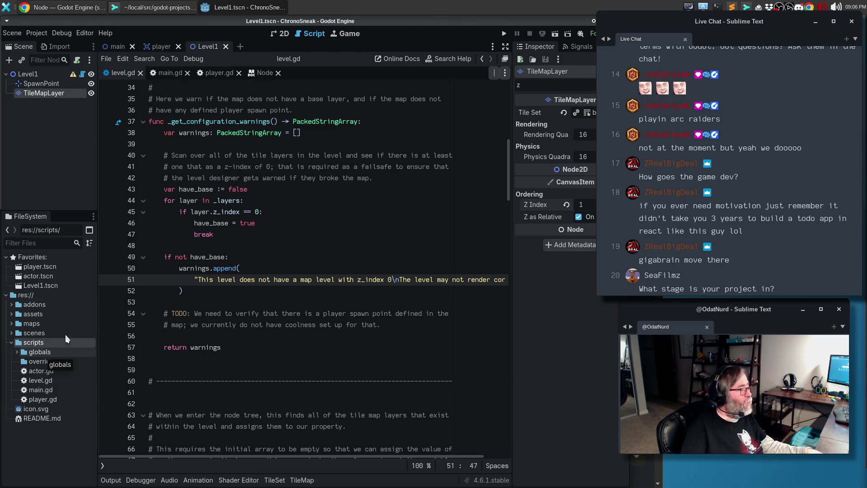
- Start a new script in the globals folder, then cancel it as the wrong location
right_click(54, 351)
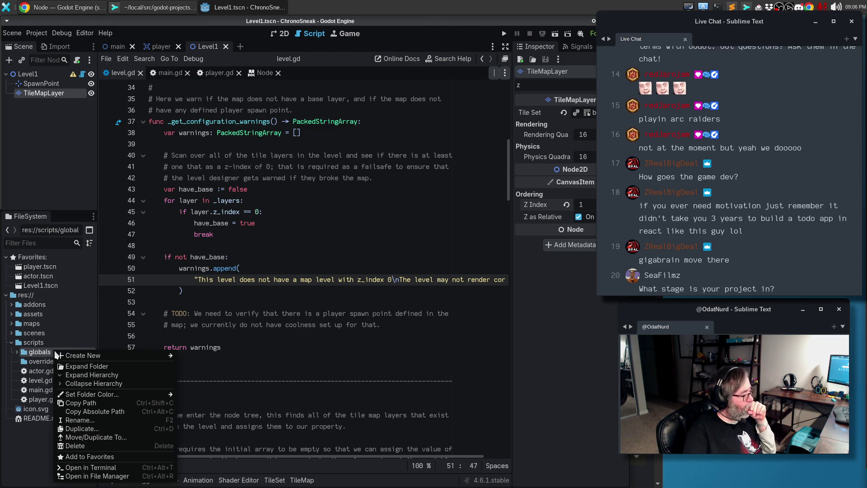
mouse_move(97, 356)
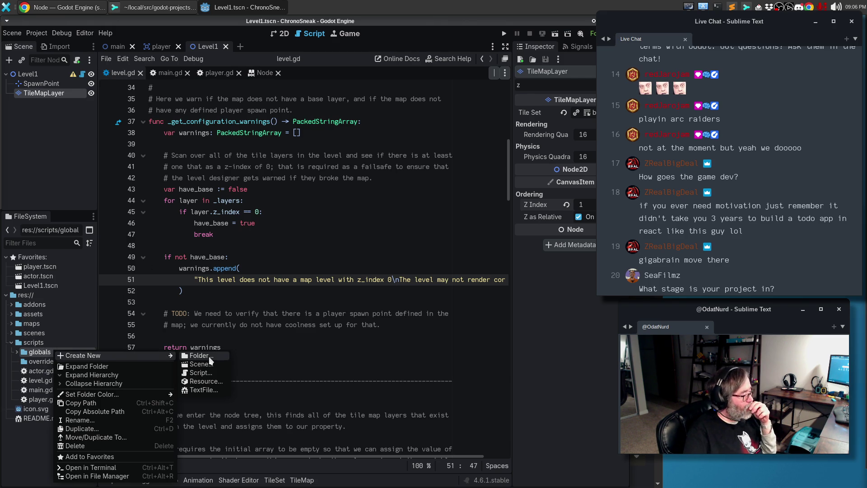
left_click(212, 373)
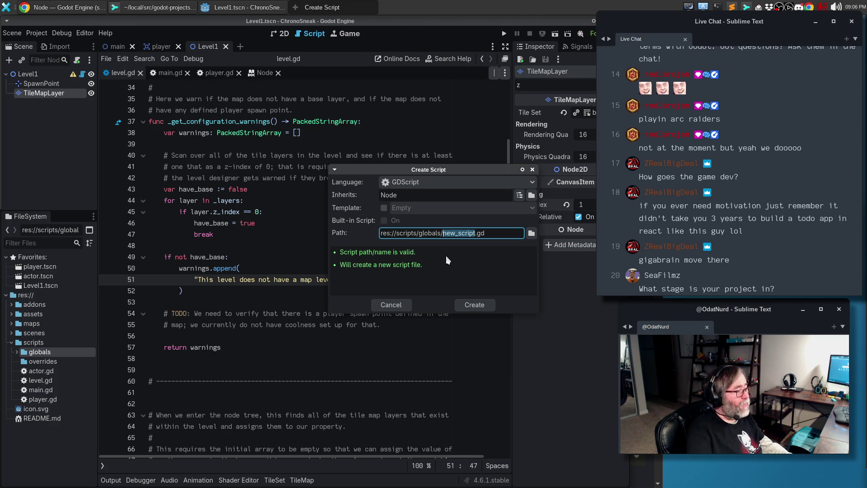
key("Escape")
- Create the script map_layer.gd inside the scripts/overrides folder
right_click(50, 362)
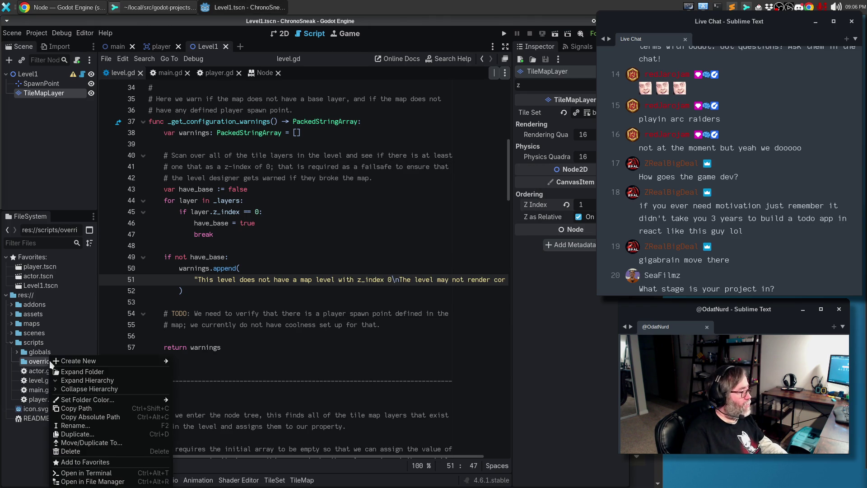
mouse_move(81, 363)
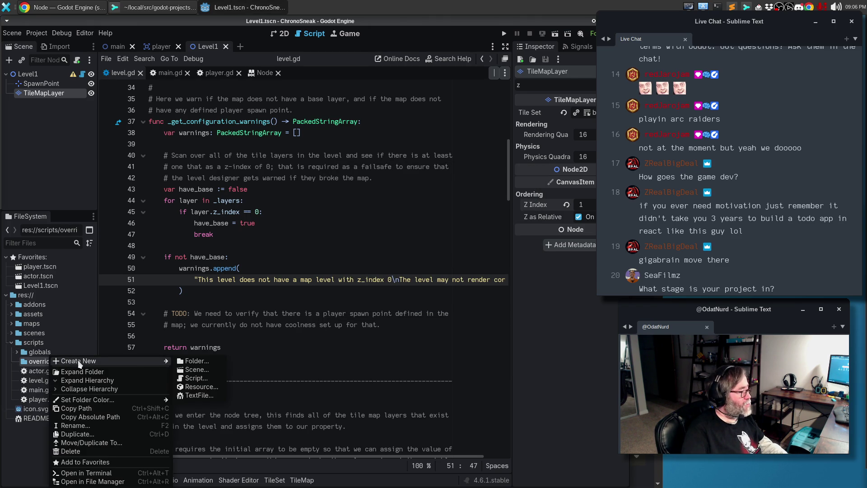
left_click(204, 378)
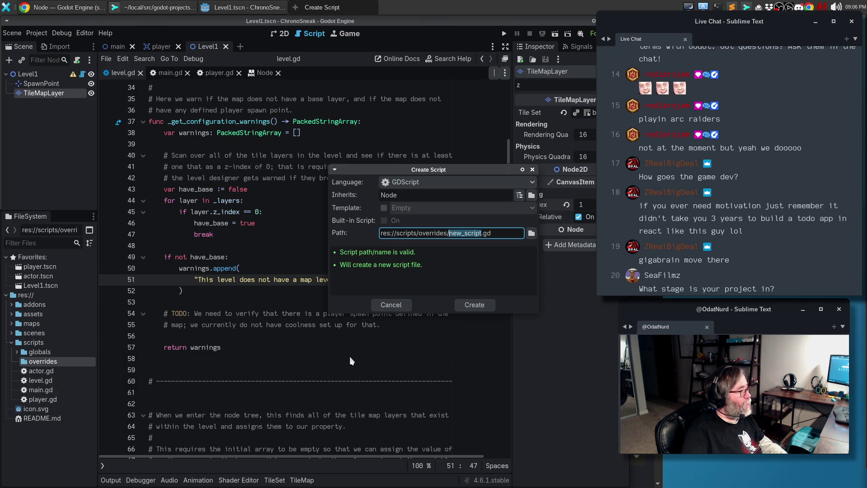
type("Til")
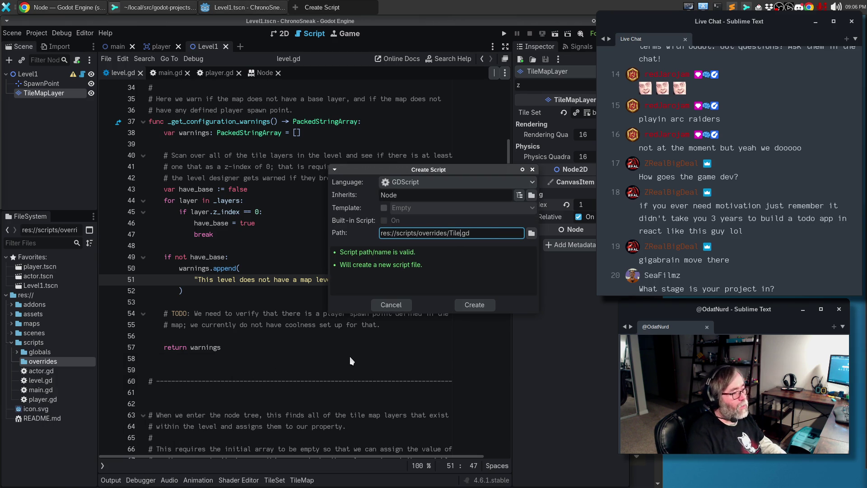
key("BackSpace")
key("BackSpace")
key("BackSpace")
type("TileMap")
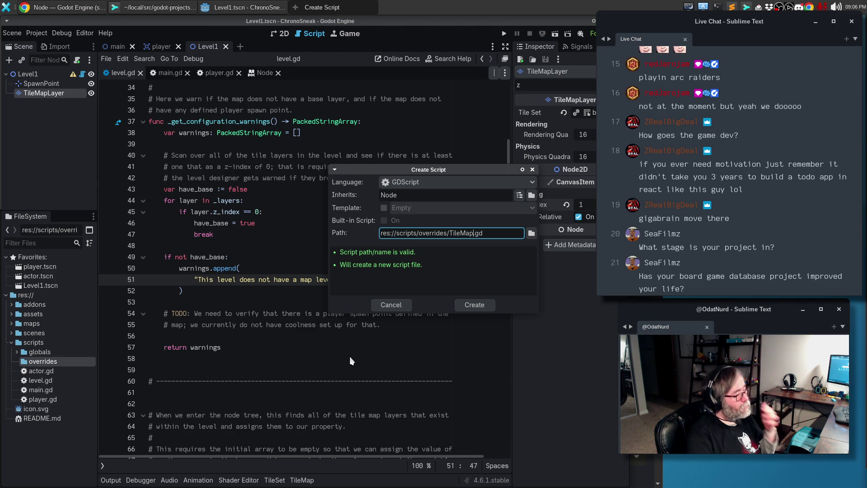
key("BackSpace")
key("BackSpace")
key("BackSpace")
key("BackSpace")
type("map_")
type("layer")
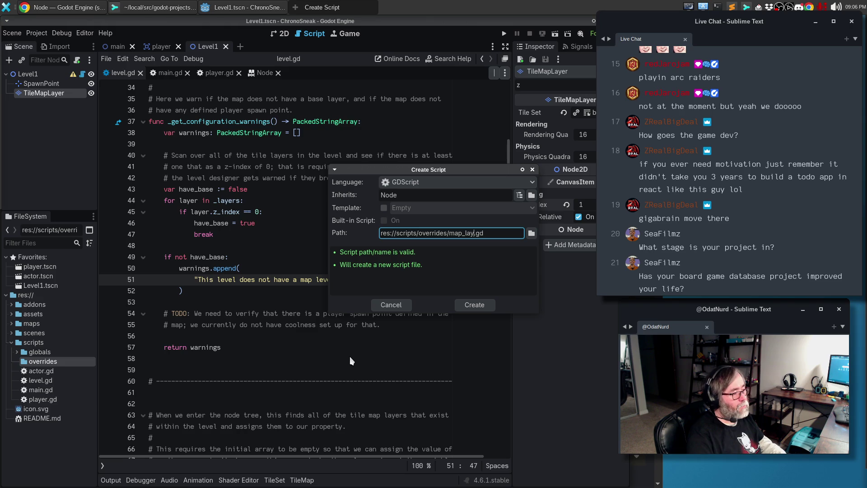
key("Return")
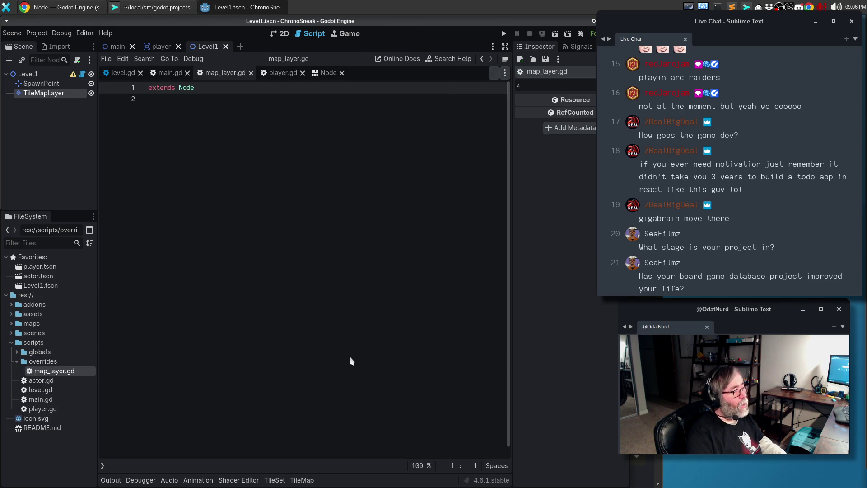
key("Return")
key("Up")
type("@tool")
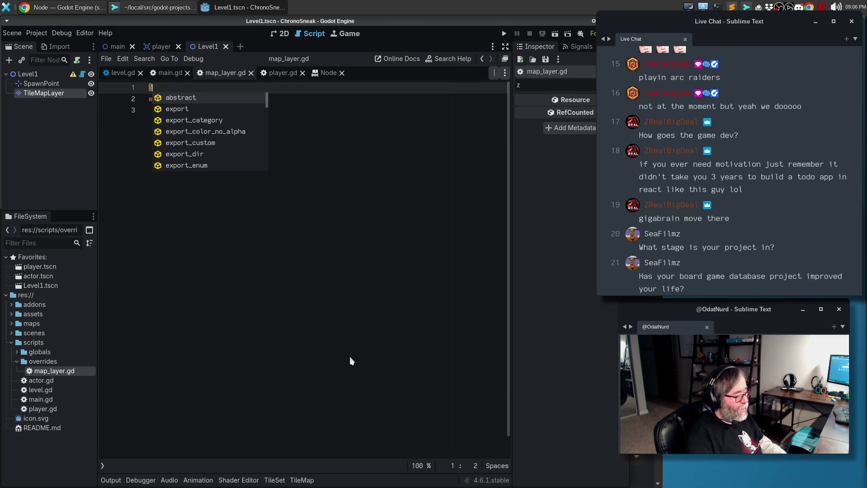
key("Escape")
key("Down")
key("End")
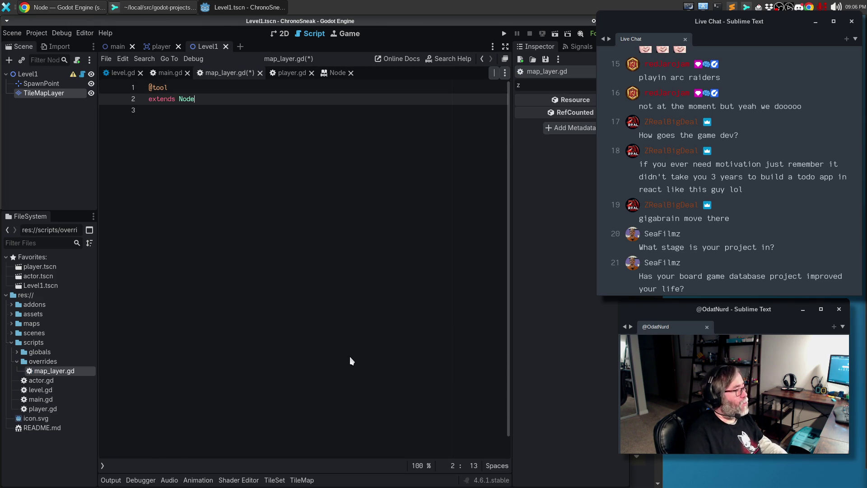
type("classname")
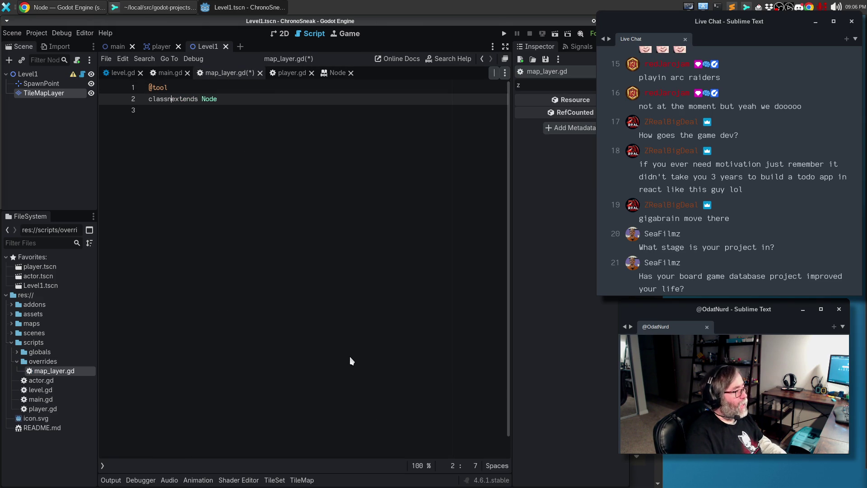
type(" MapLayer")
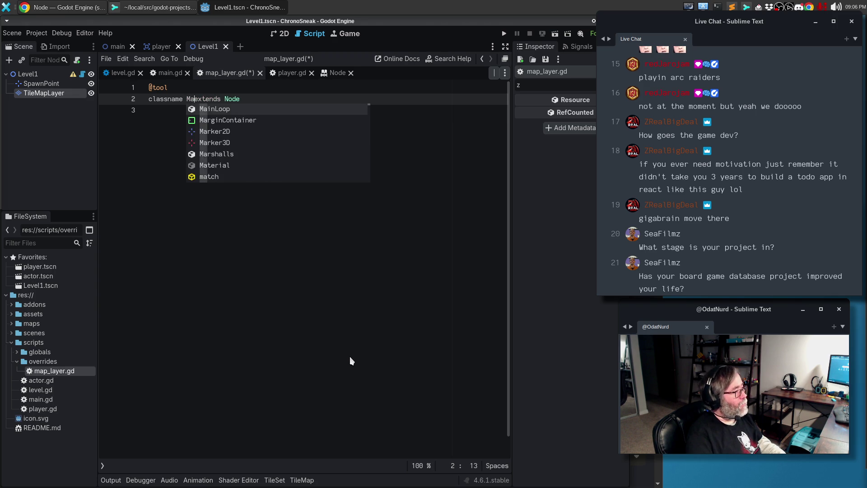
key("Escape")
key("End")
key("BackSpace")
key("BackSpace")
key("BackSpace")
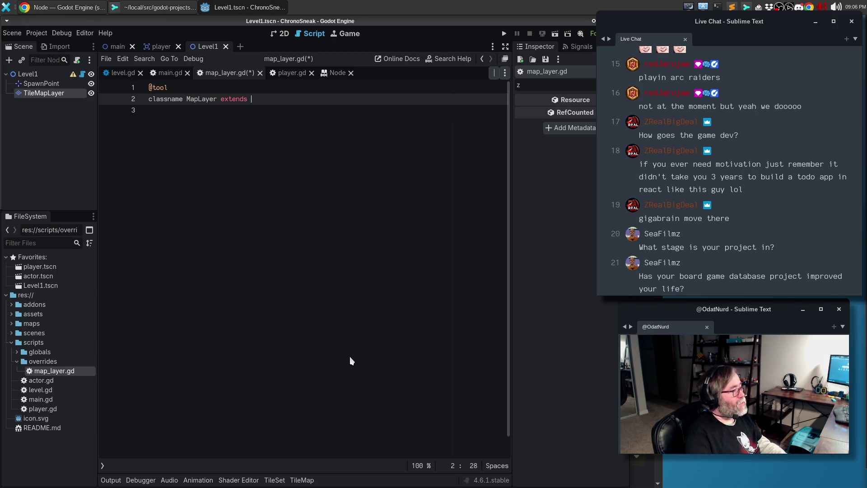
type("MapLayer")
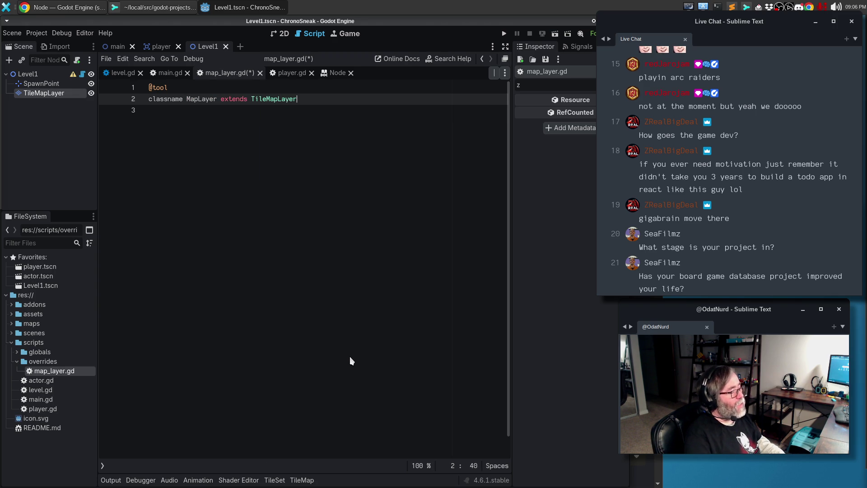
key("Return")
key("ctrl+s")
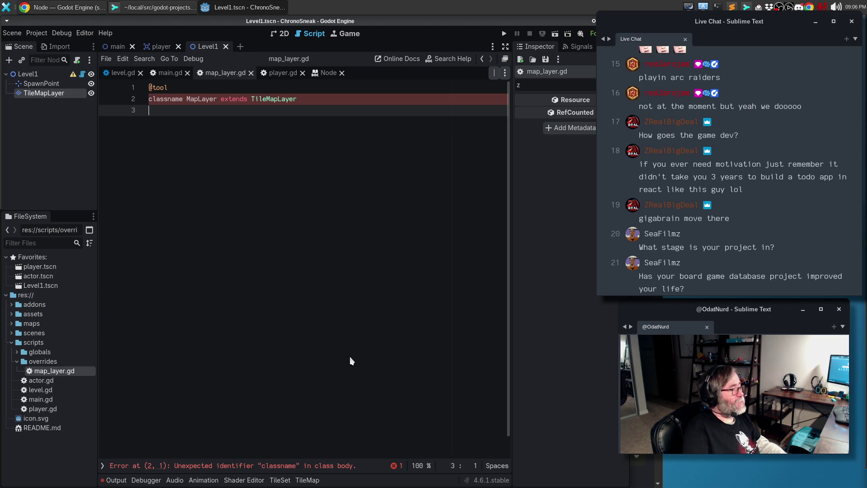
left_click(169, 99)
type("_")
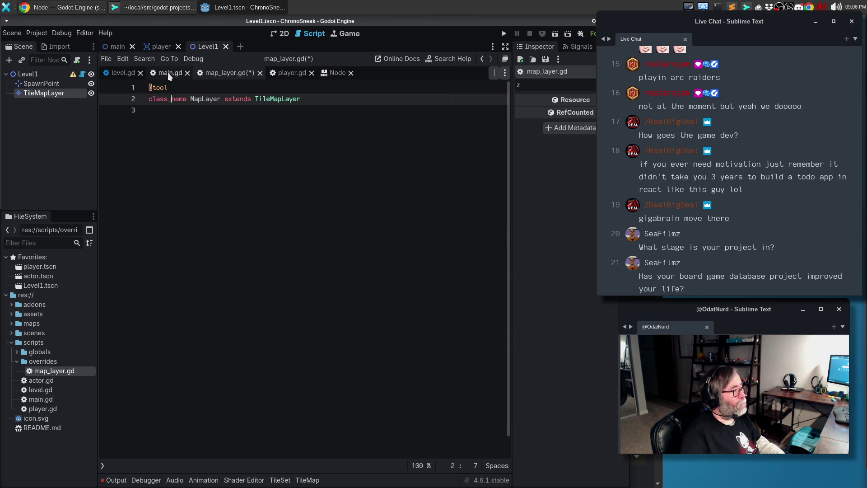
- Paste the two dashed separator comment lines below the class declaration and save
left_click(167, 72)
left_click(229, 72)
left_click(252, 130)
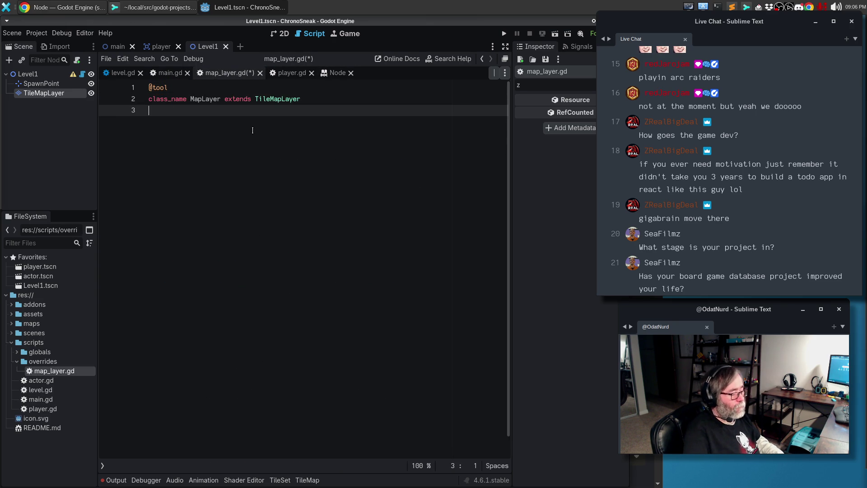
key("Return")
key("Return")
key("ctrl+v")
key("Return")
key("ctrl+s")
key("Up")
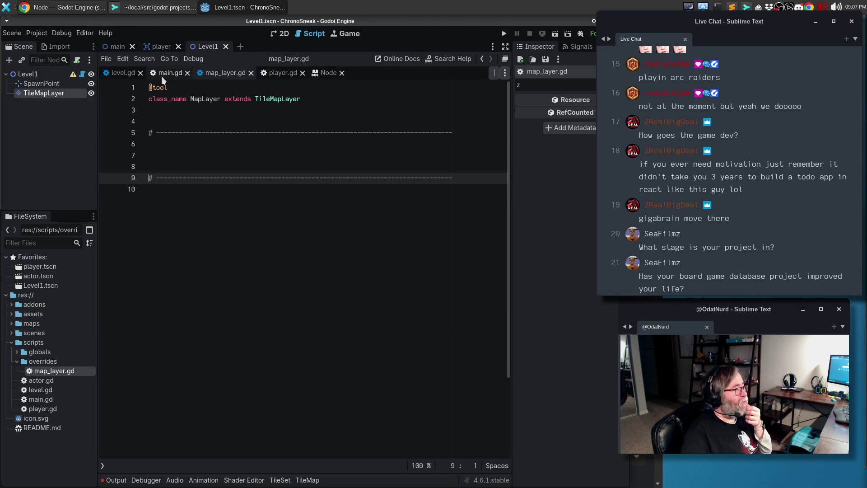
- Copy _get_configuration_warnings with its comments from level.gd and paste it between map_layer.gd's separators
left_click(120, 72)
triple_click(186, 122)
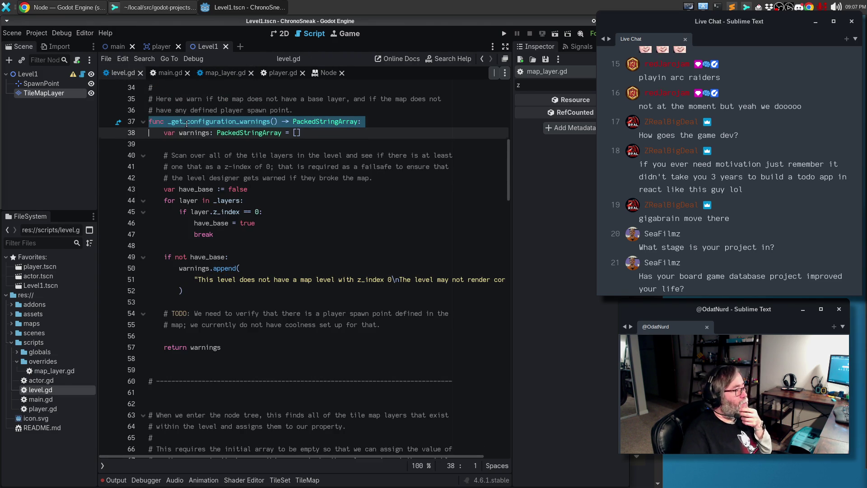
mouse_move(222, 347)
left_mouse_down()
mouse_move(196, 256)
mouse_move(149, 223)
mouse_move(133, 172)
left_mouse_up()
key("ctrl+c")
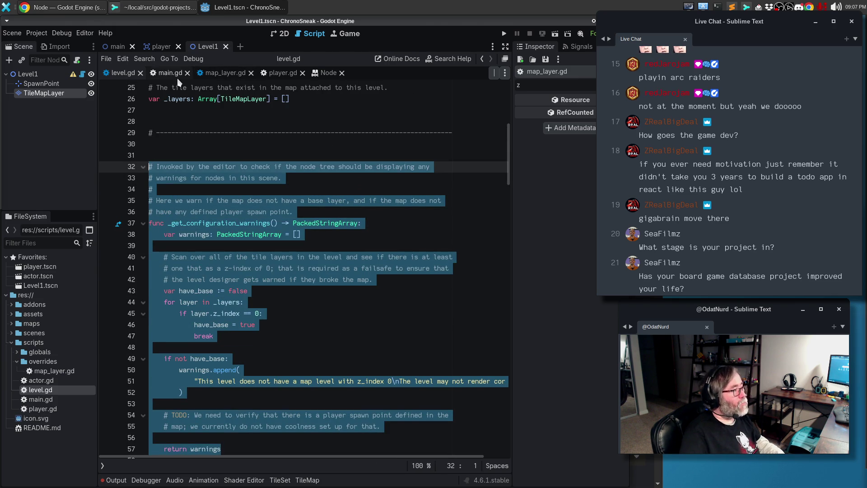
left_click(227, 77)
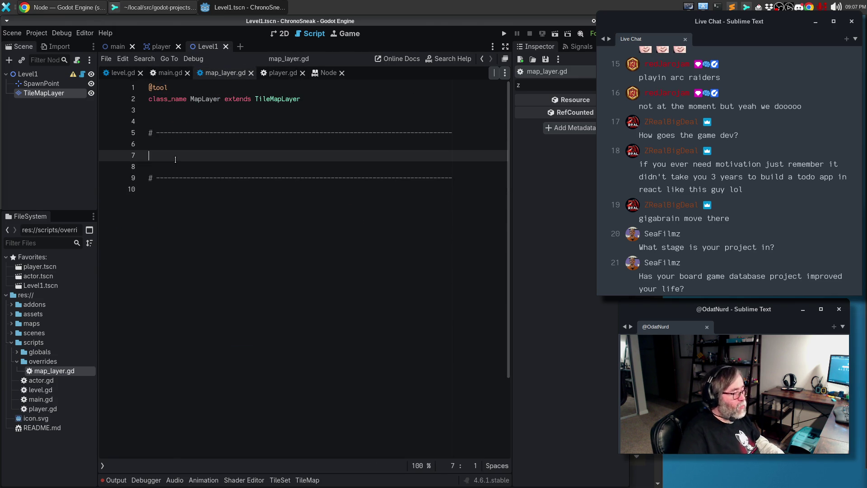
key("Return")
key("ctrl+v")
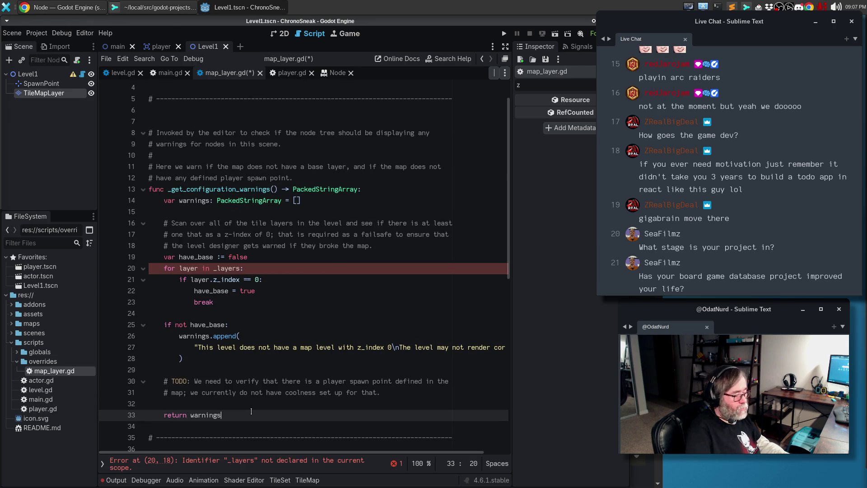
key("Return")
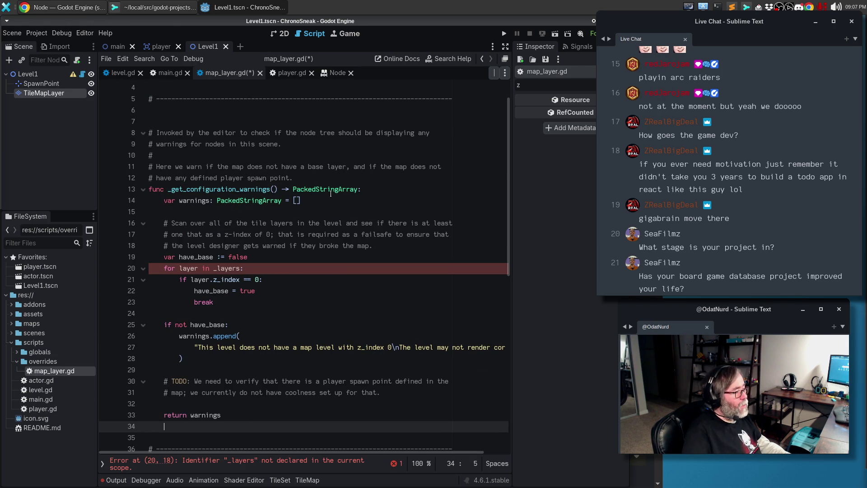
left_click(335, 200)
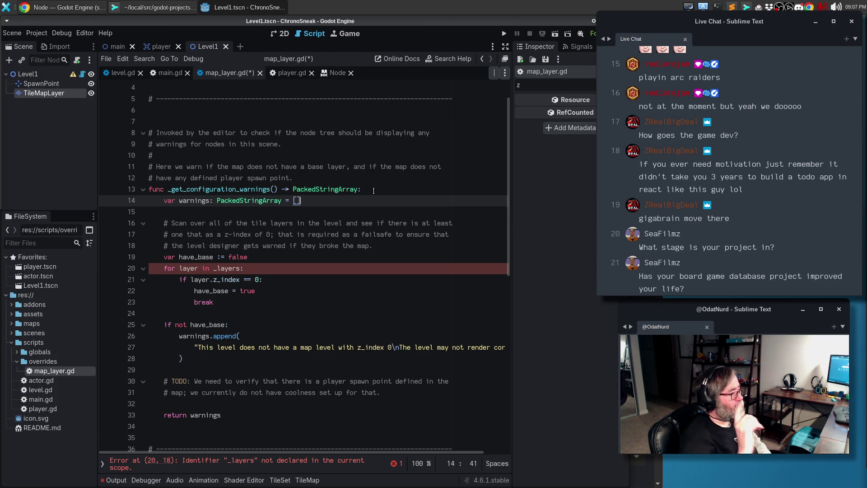
- Write a comment: the layer warns at z_index 1 because the player may be obscured
left_click(289, 144)
key("Return")
type("#")
key("Return")
type("# Here we warn if this la")
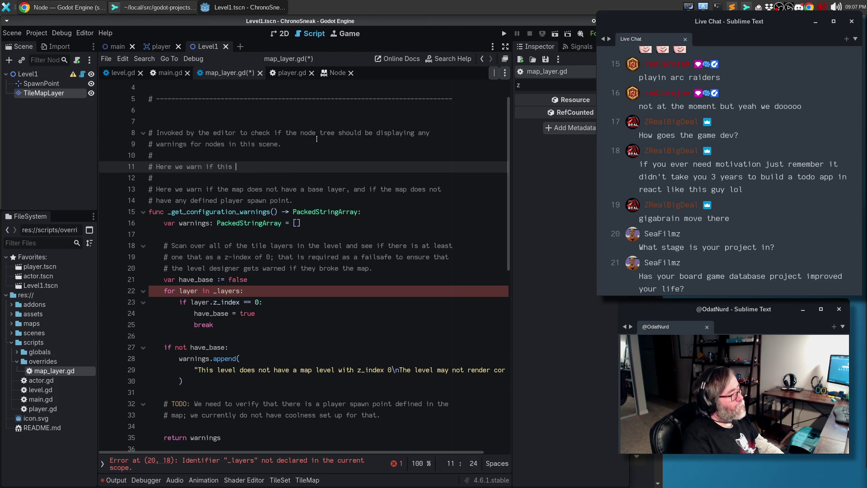
type("yer has a z_i")
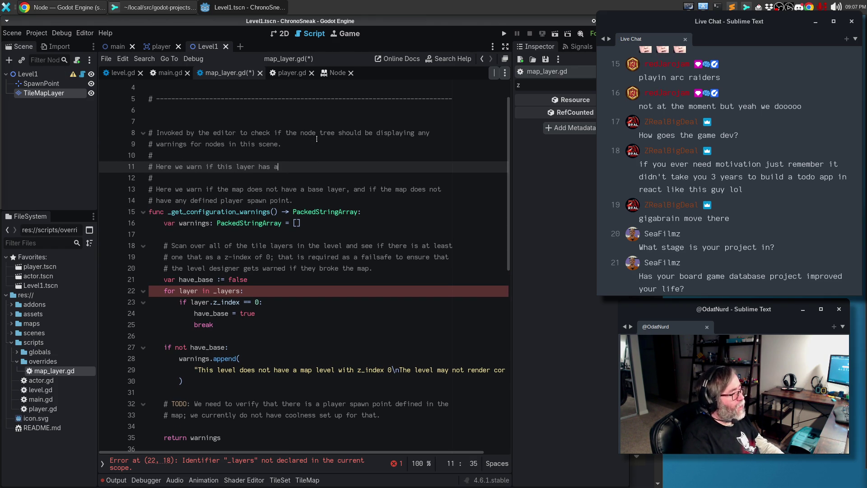
type("ndex of 1, because taht")
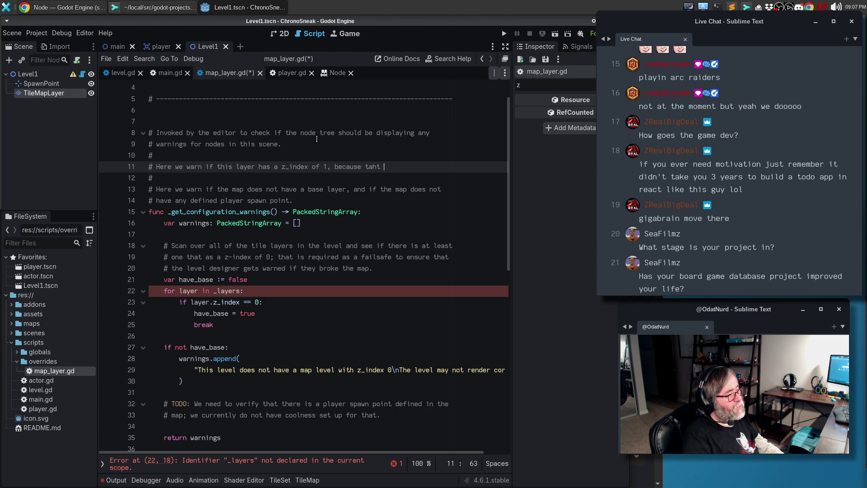
key("BackSpace")
key("BackSpace")
key("BackSpace")
type("that is the inde")
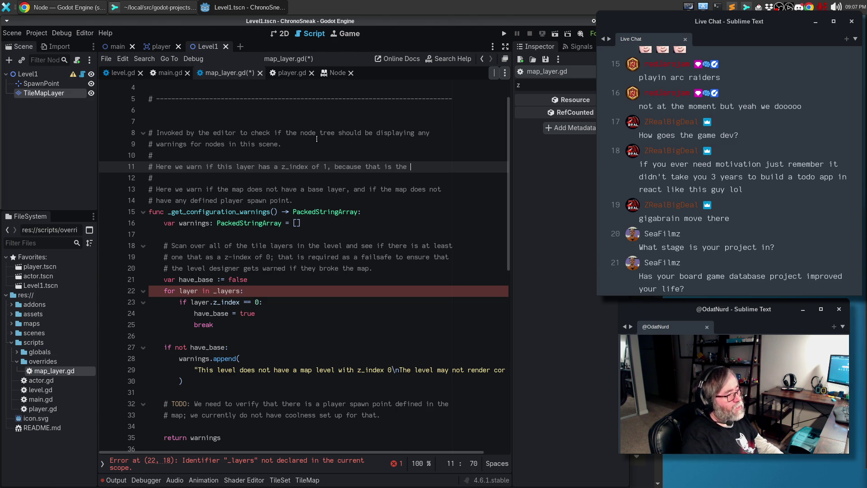
type("x")
key("Return")
type("# th")
type("ciated with ")
type("player")
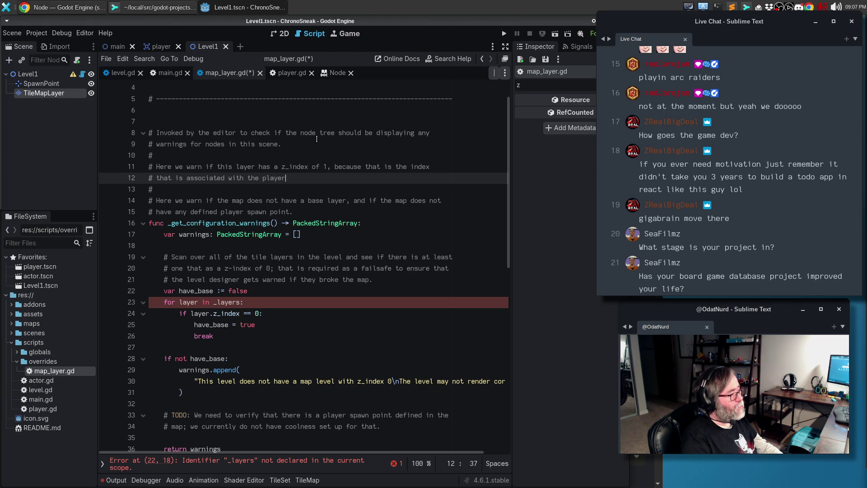
type("on't want")
key("BackSpace")
key("BackSpace")
key("BackSpace")
key("BackSpace")
key("BackSpace")
key("BackSpace")
type("if we use one th")
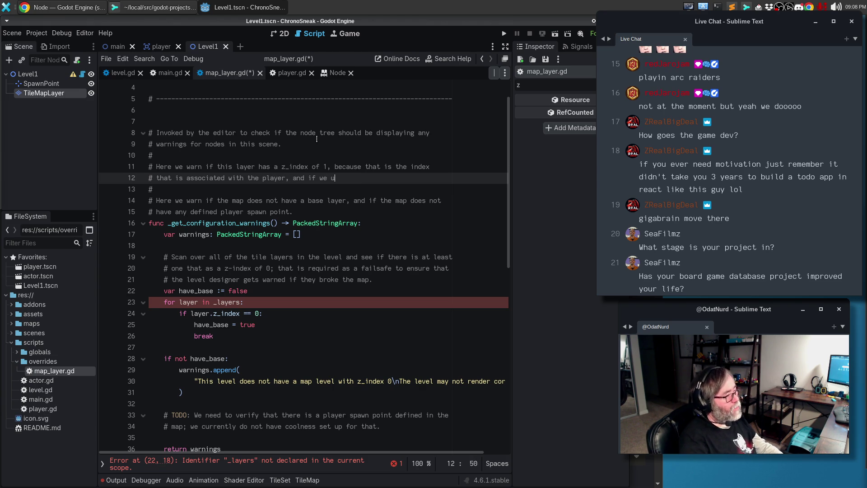
type("e player may")
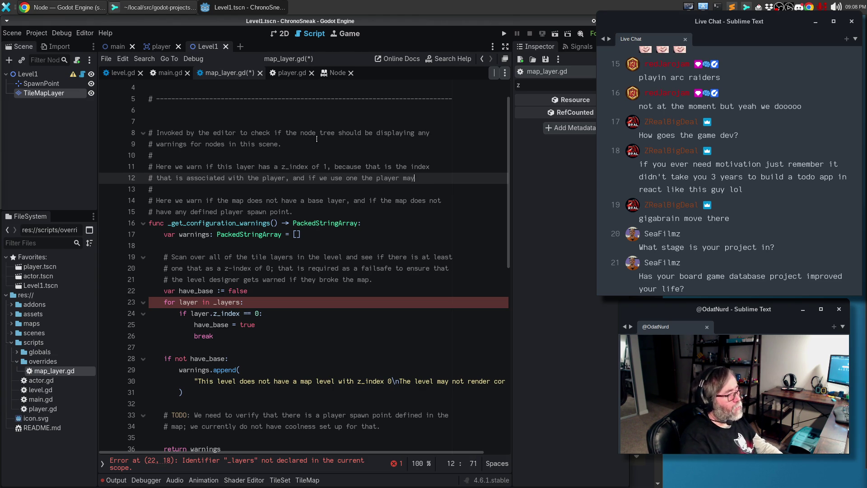
type(" be")
key("Return")
type("# obscured")
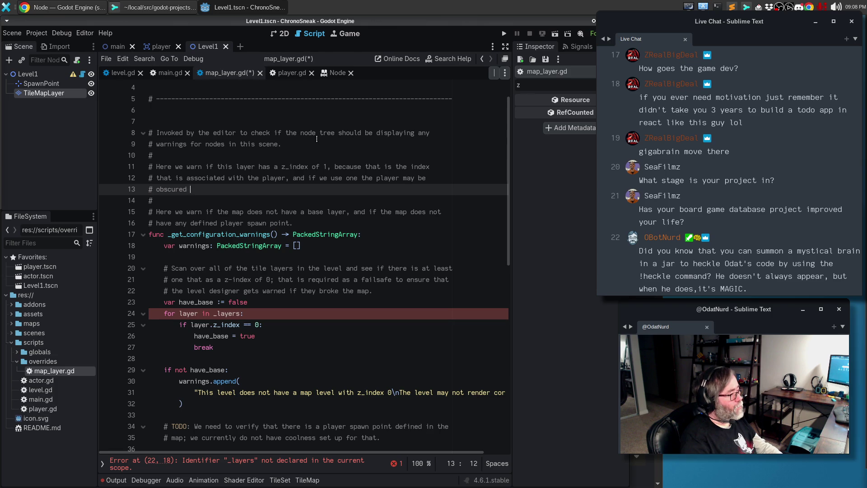
type("when the le")
type("vel is renfer")
type("dered.")
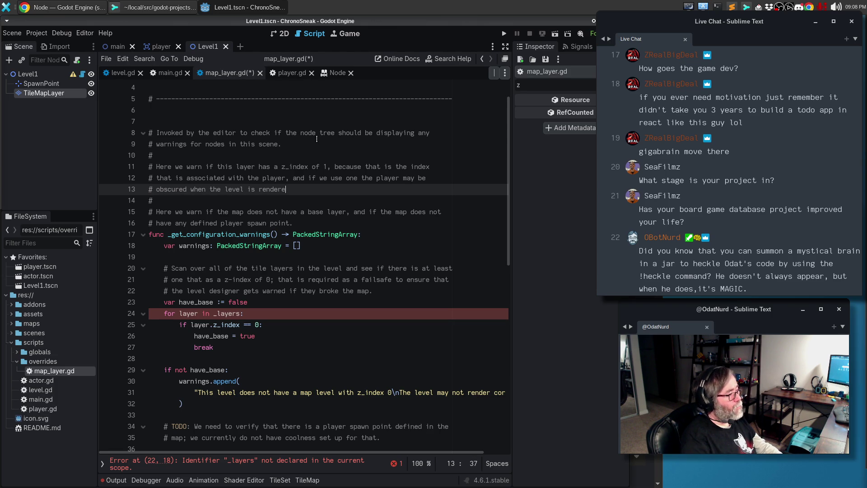
- Delete the old base-layer and spawn-point comment lines and save the script
key("Down")
key("Home")
key("shift+Down")
key("shift+Down")
key("shift+Down")
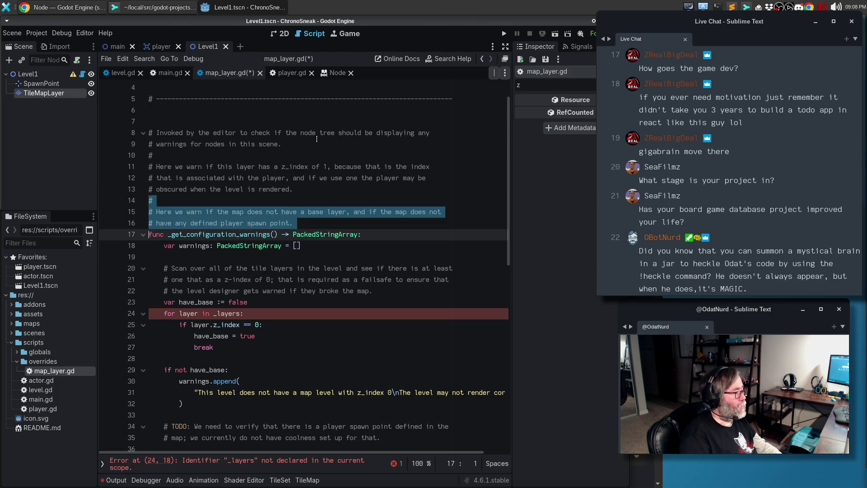
key("Delete")
key("ctrl+s")
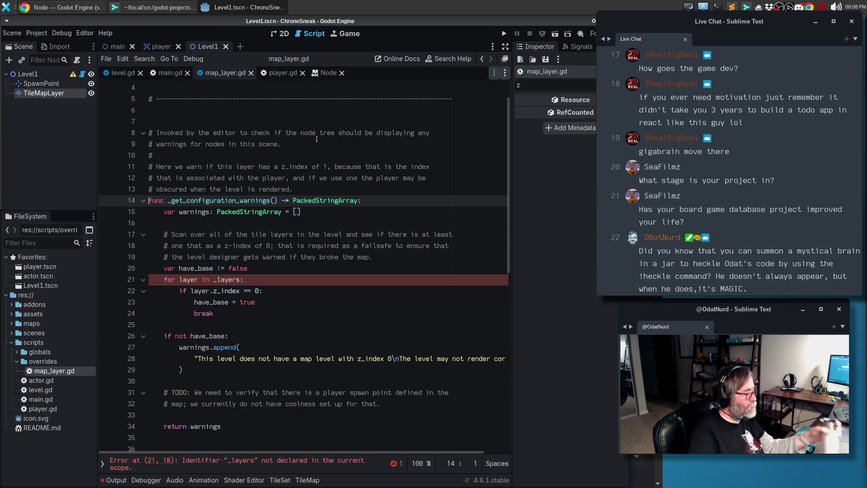
key("End")
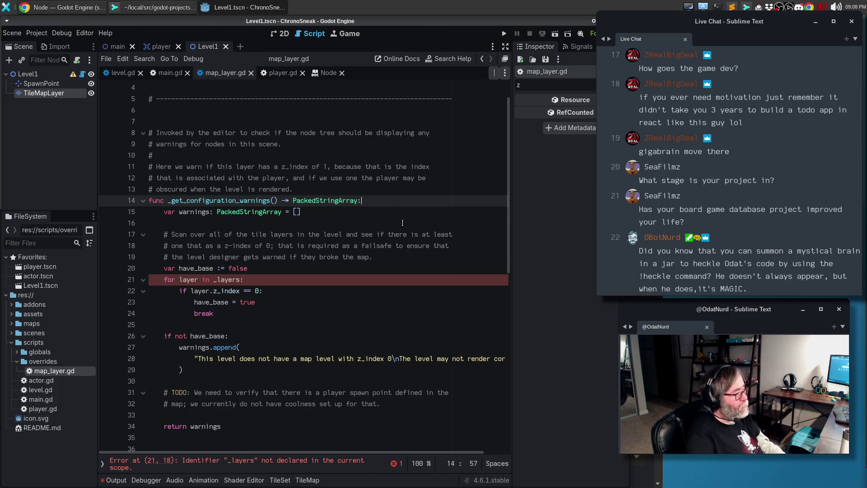
- Add a z_order check returning a warning that it may conflict with the player and cause rendering issues
key("Return")
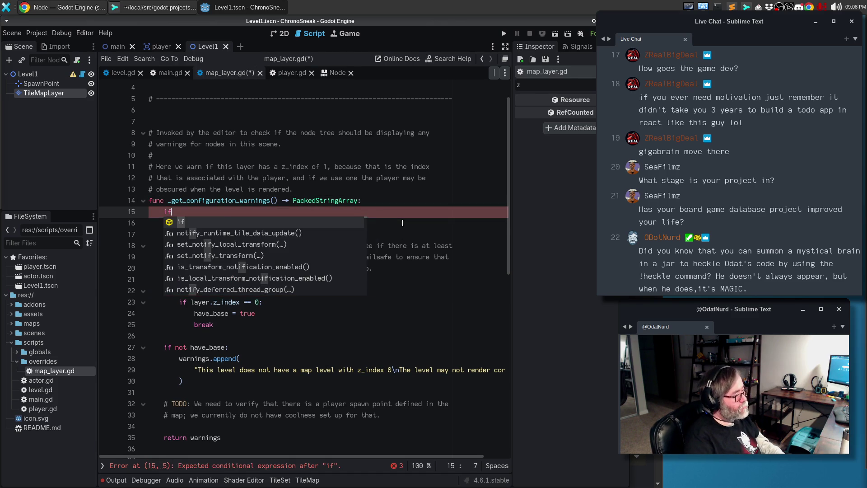
type("z_order == 1:")
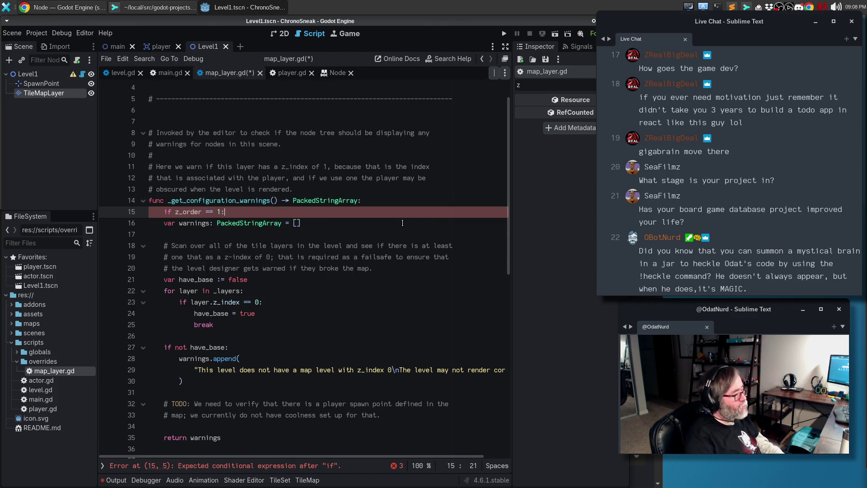
key("Return")
type("return [")
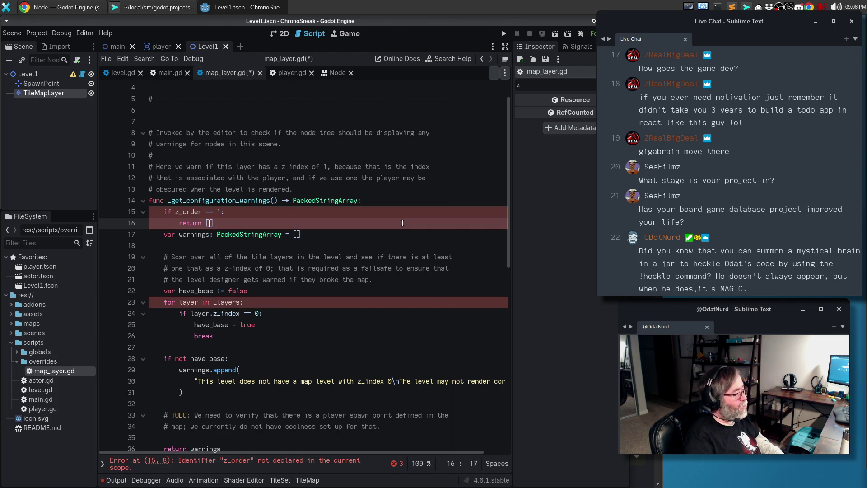
key("Return")
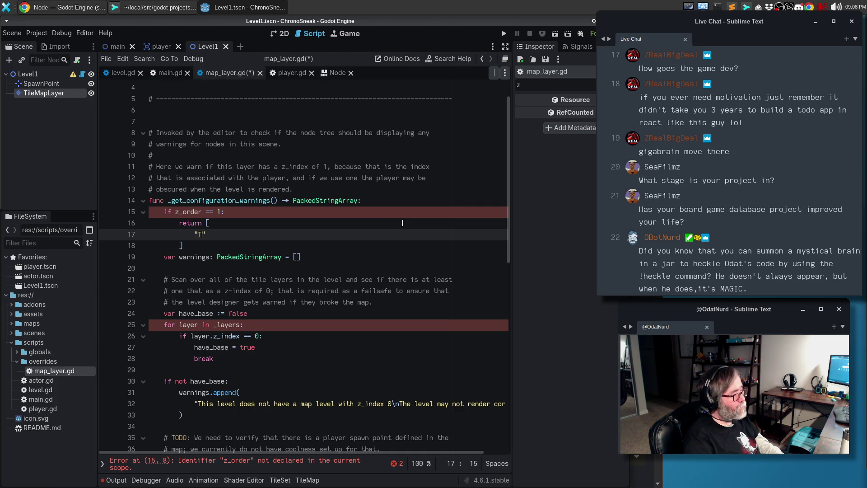
type("ayer has z_")
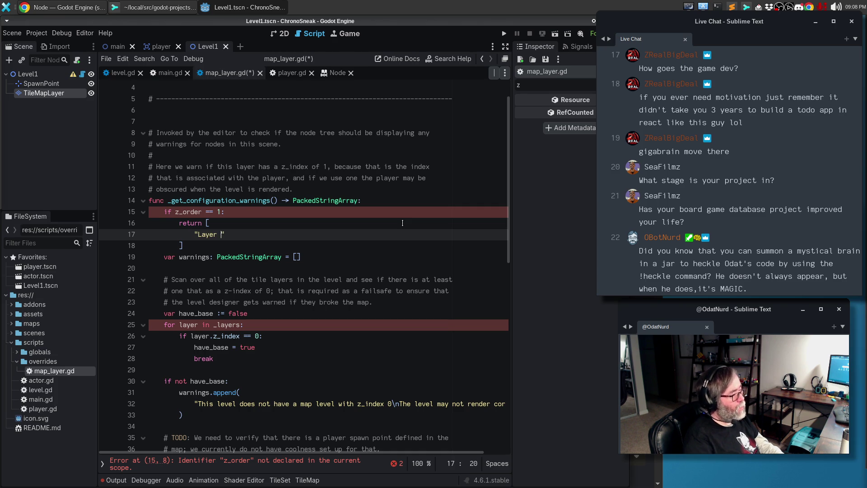
type("or")
key("BackSpace")
key("BackSpace")
key("BackSpace")
type("has a ")
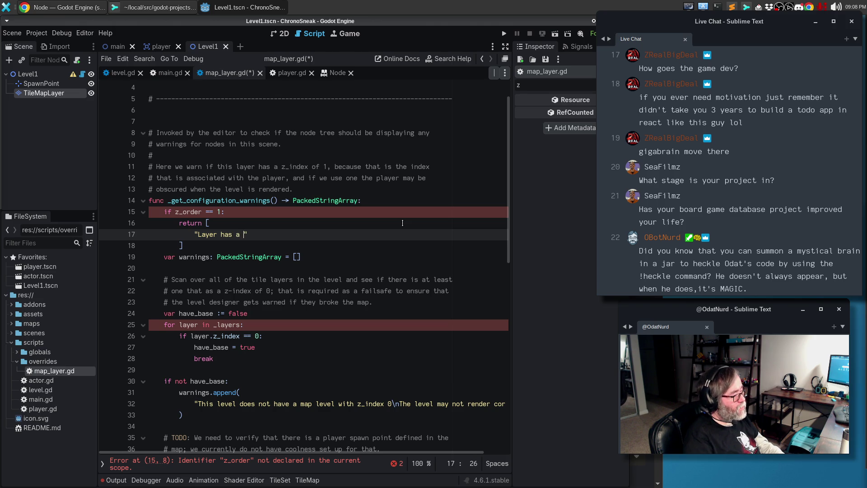
type("_order that may c")
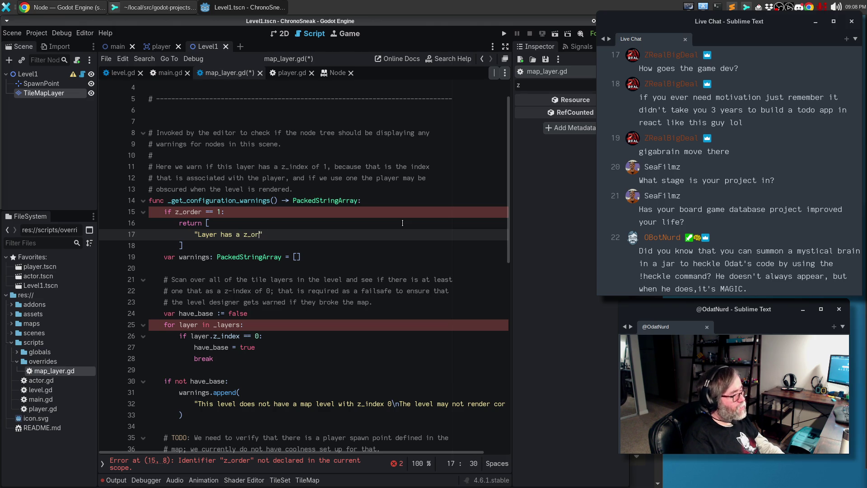
type("onflic")
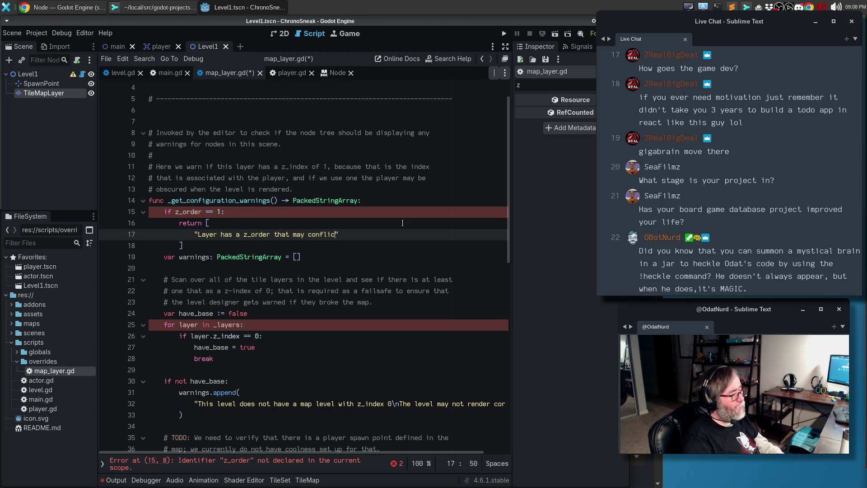
type(" with the player")
type(" This")
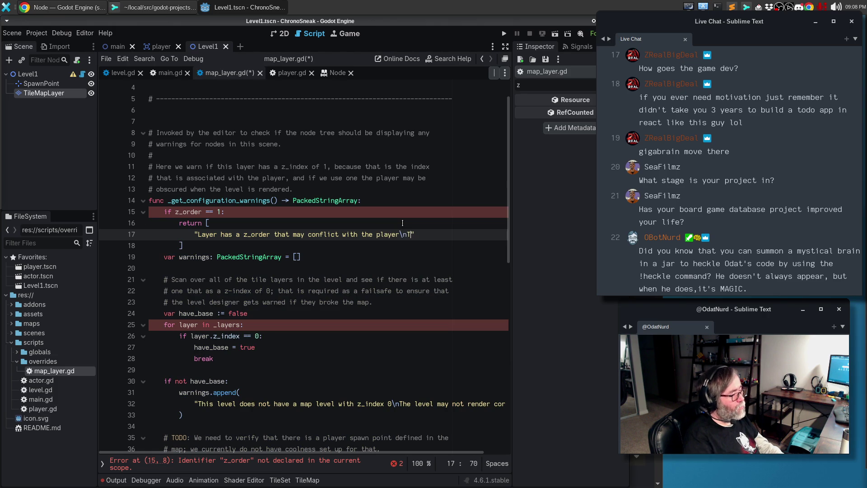
type(" may cause render")
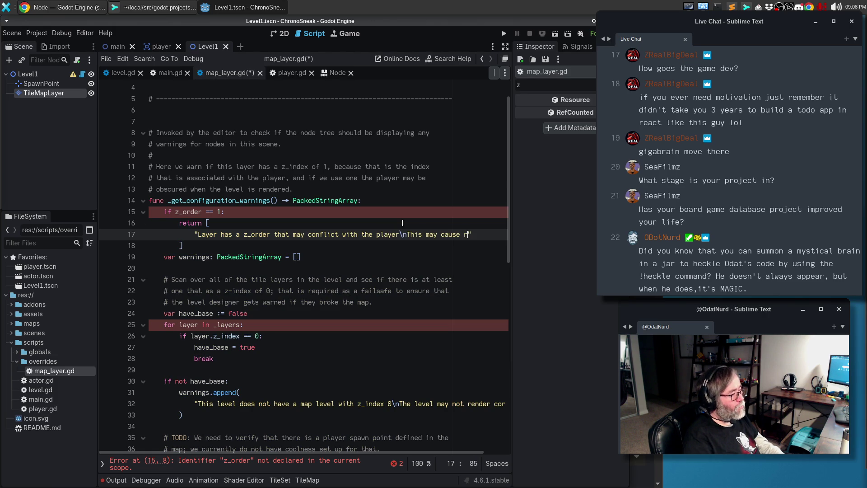
type("ing issues")
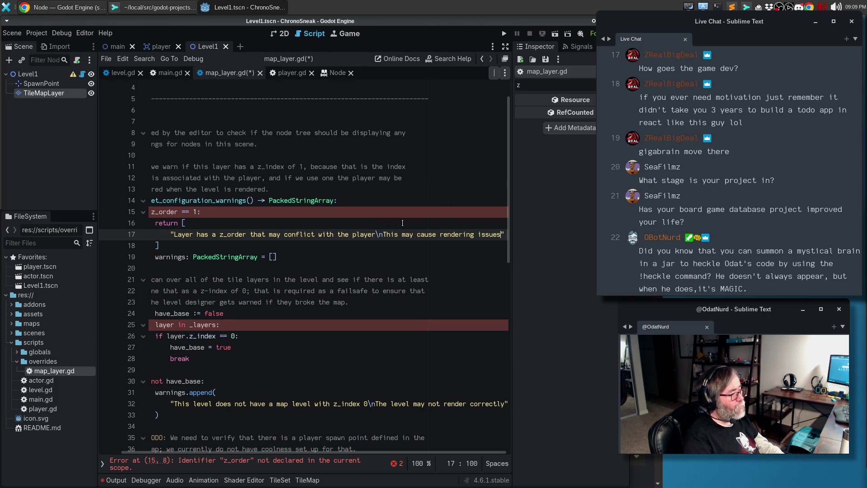
- Add a 'return []' line after the z_order warning block
key("Home")
key("Home")
key("Up")
key("Up")
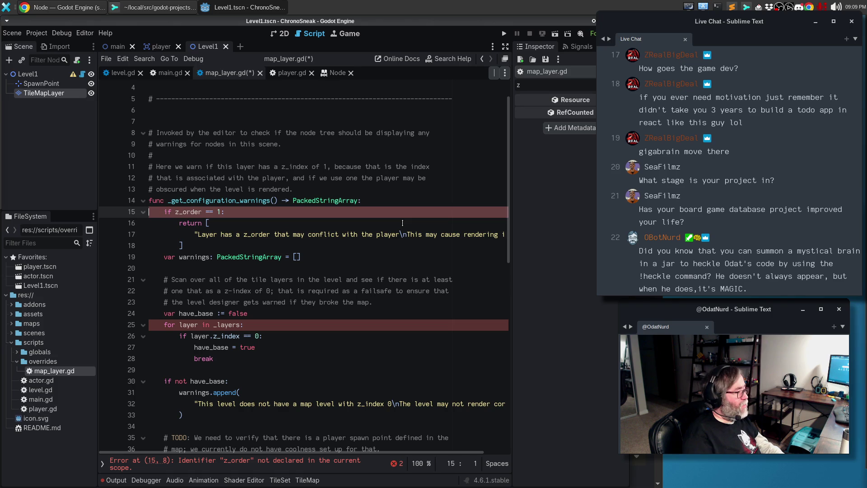
key("Down")
key("Down")
key("Down")
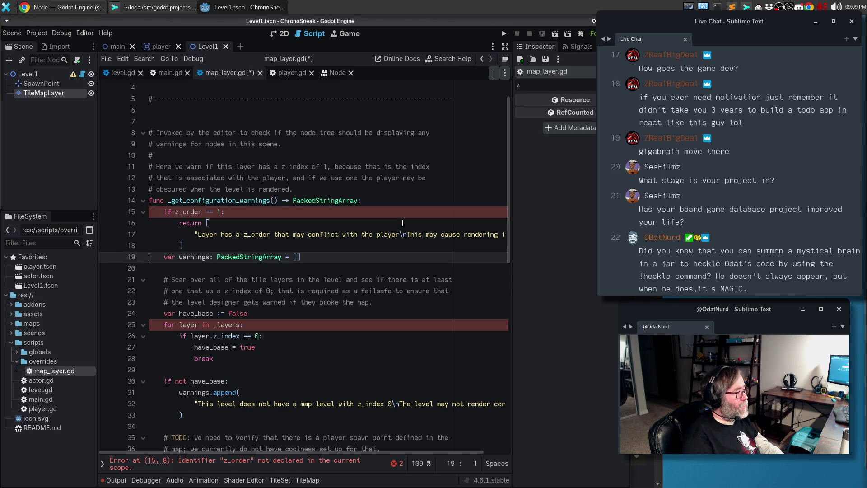
key("ctrl+Home")
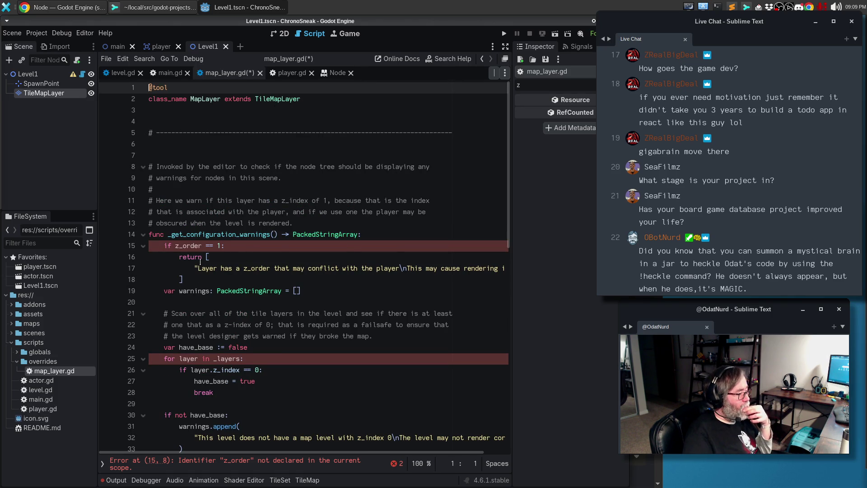
left_click(185, 294)
key("Home")
key("Return")
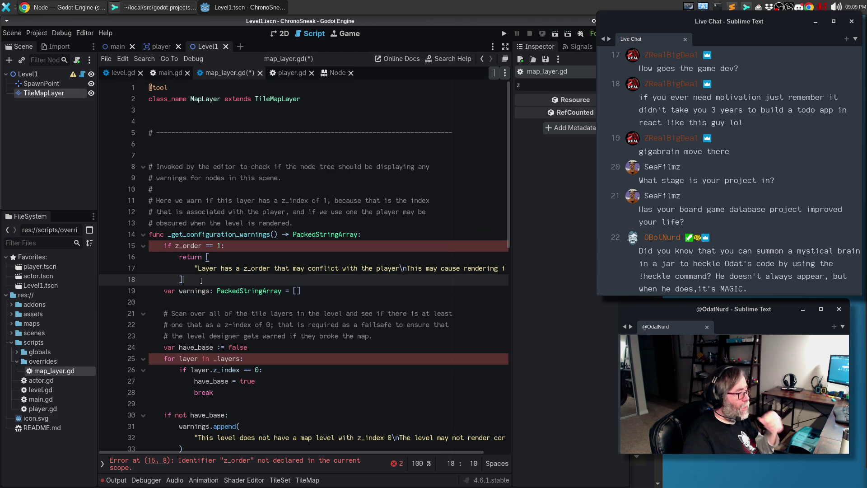
key("Up")
key("Return")
type("turn ")
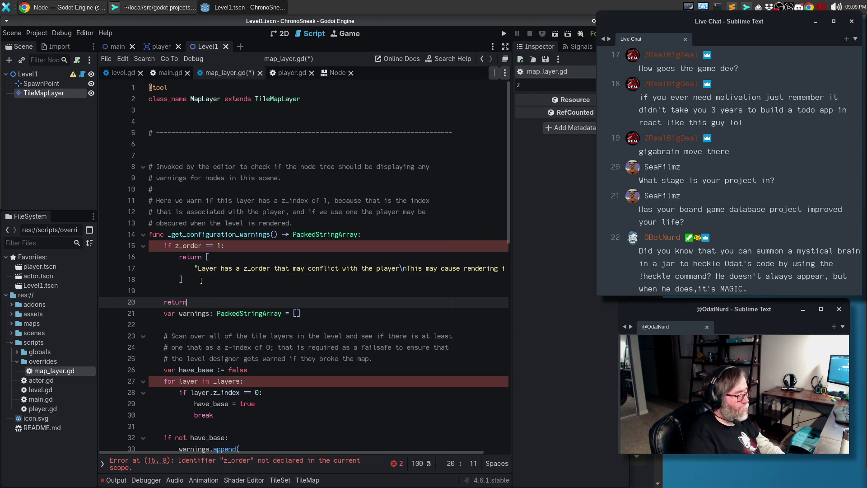
type("[")
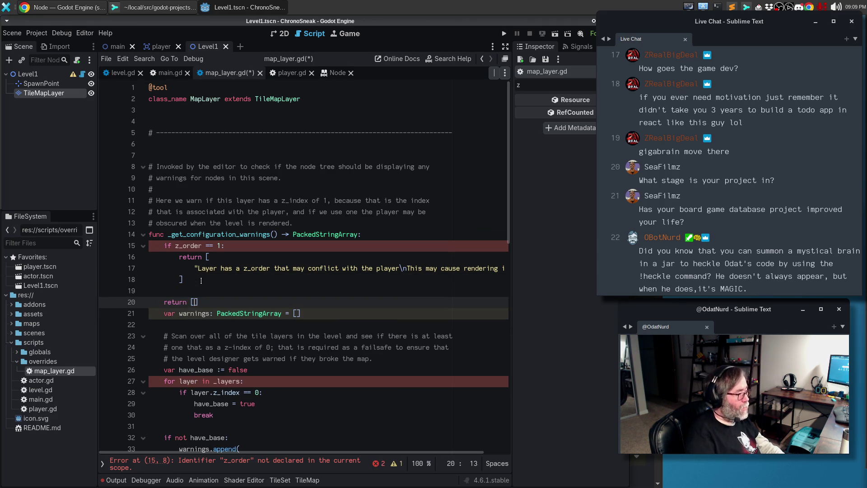
- Delete the old layer-checking warnings code, change the reference to self.z_order, and save
triple_click(217, 313)
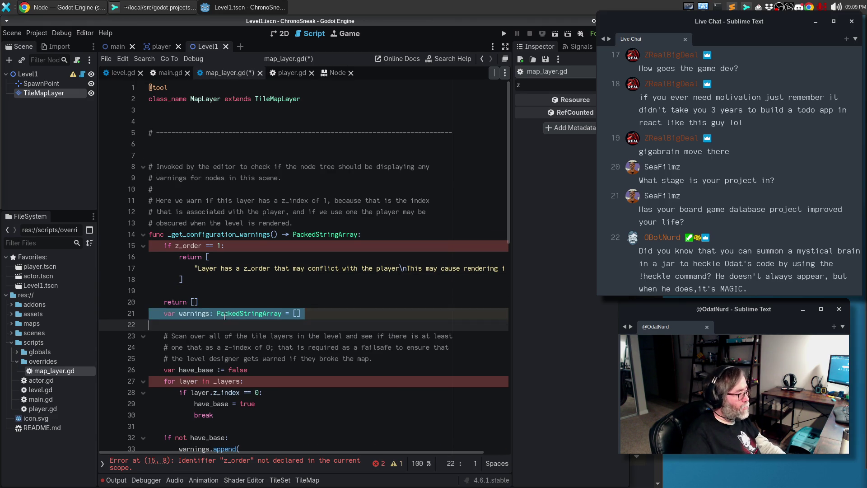
scroll(221, 313, "down", 3)
left_click_drag(221, 312, 226, 422)
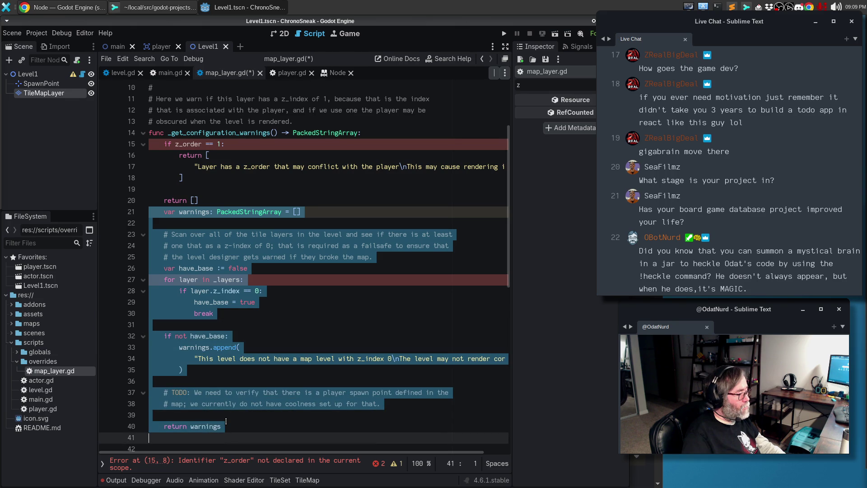
key("BackSpace")
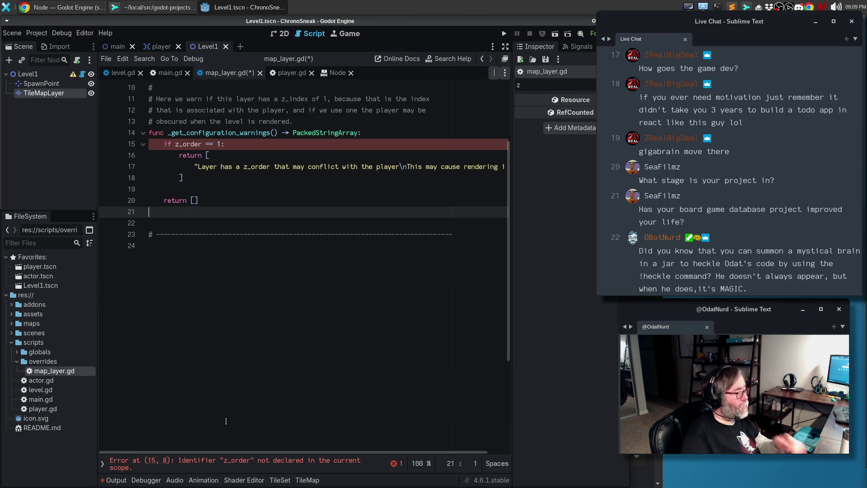
left_click(260, 463)
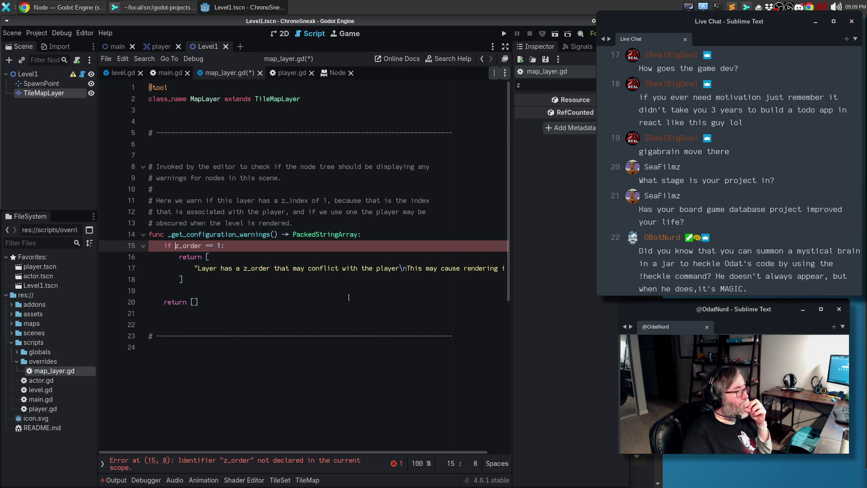
type("self.")
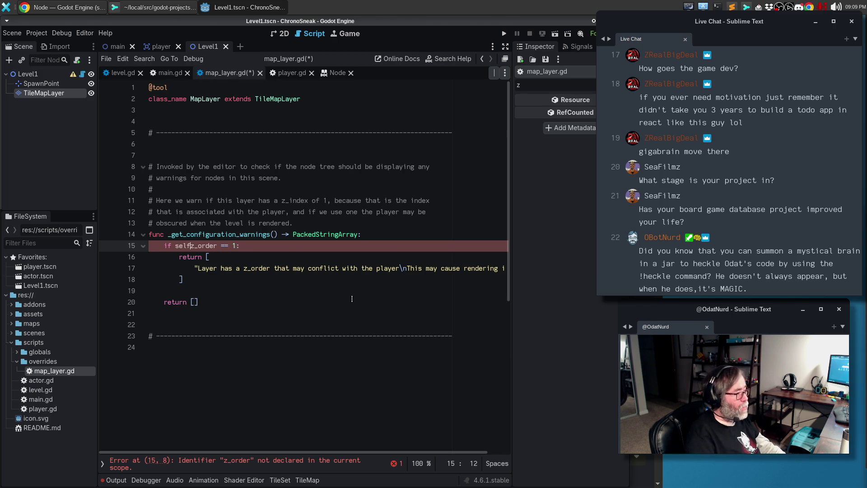
key("Escape")
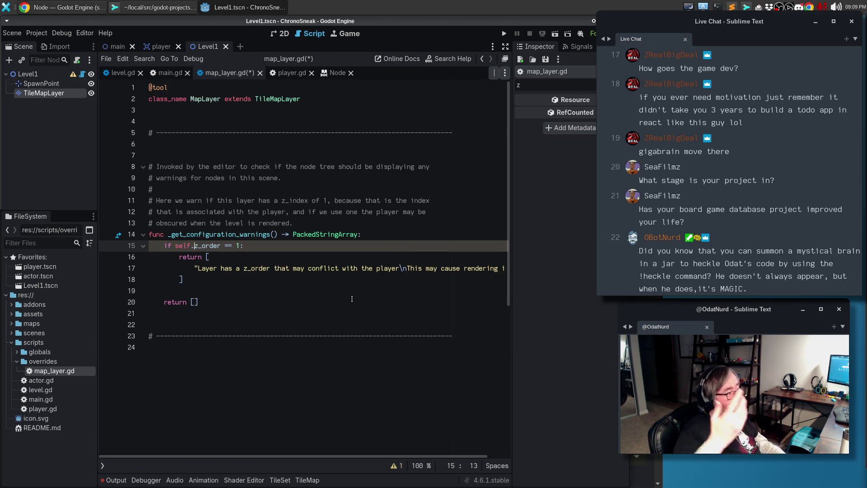
key("ctrl+s")
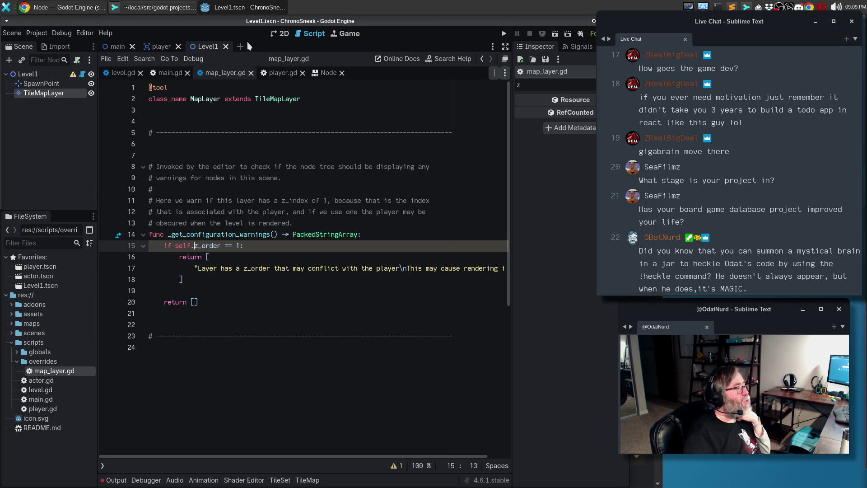
left_click(284, 34)
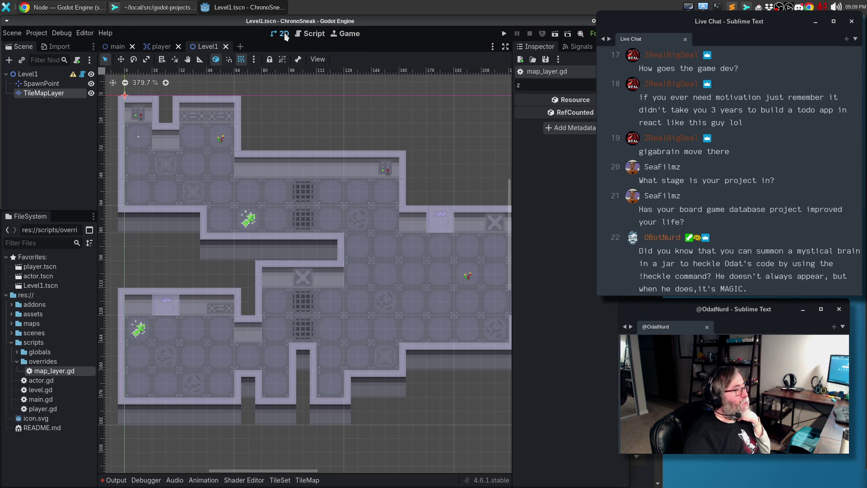
- Change the TileMapLayer node's type to MapLayer, replacing TileMapLayer with MapLayer in favourites
right_click(51, 93)
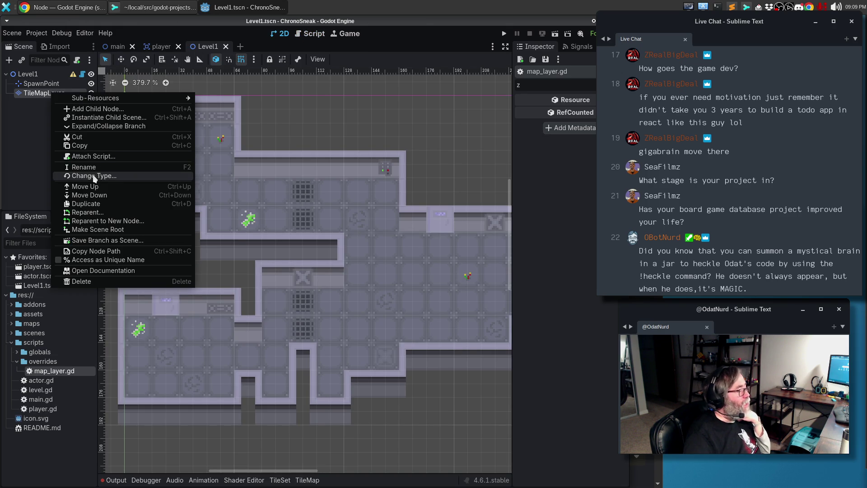
left_click(97, 176)
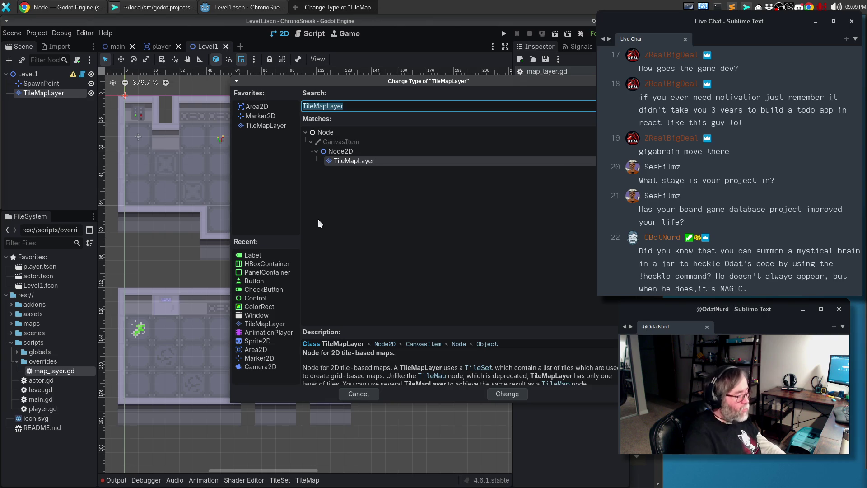
type("MapLay")
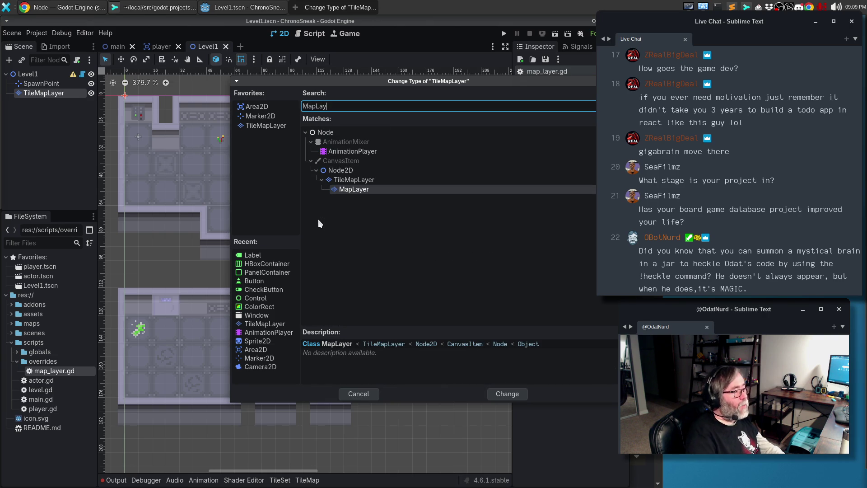
left_click(352, 189)
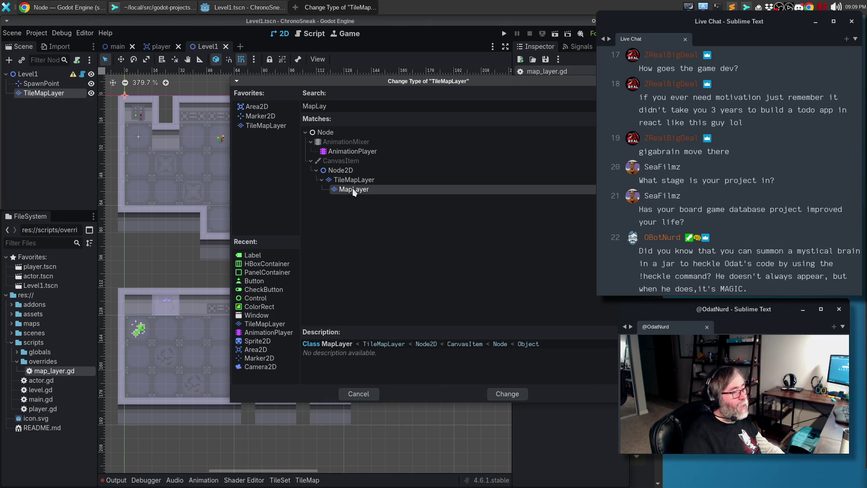
left_click(612, 105)
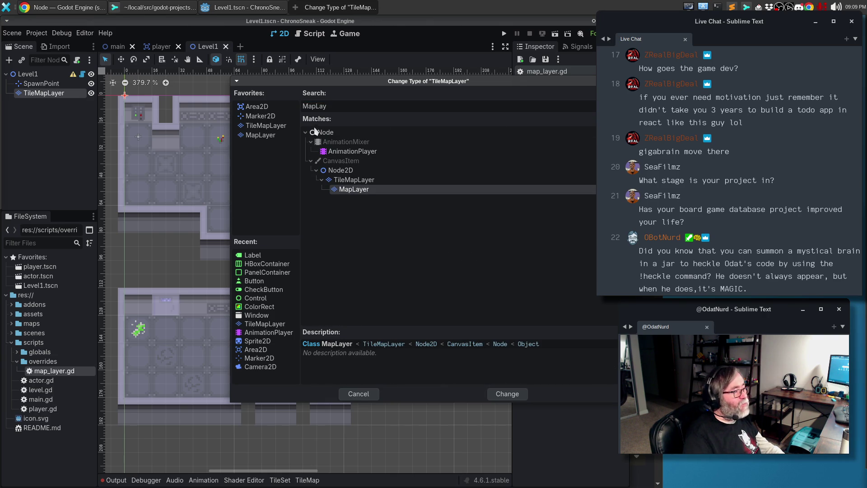
left_click(266, 126)
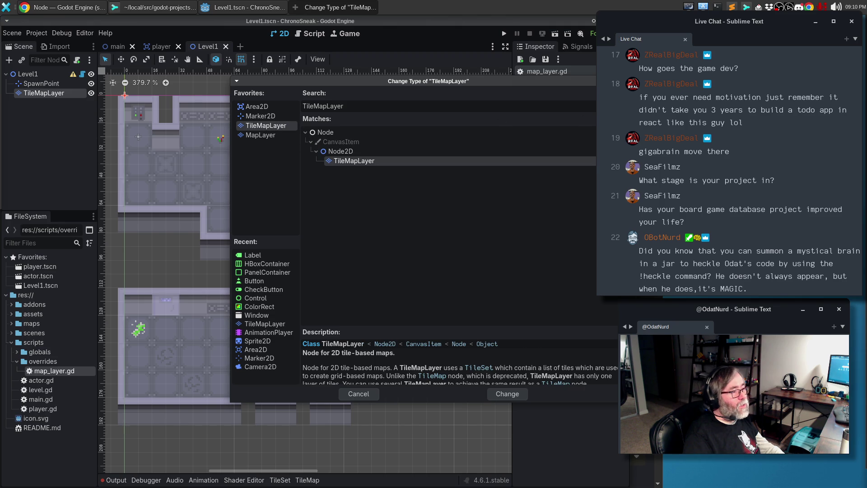
left_click(612, 106)
left_click(252, 126)
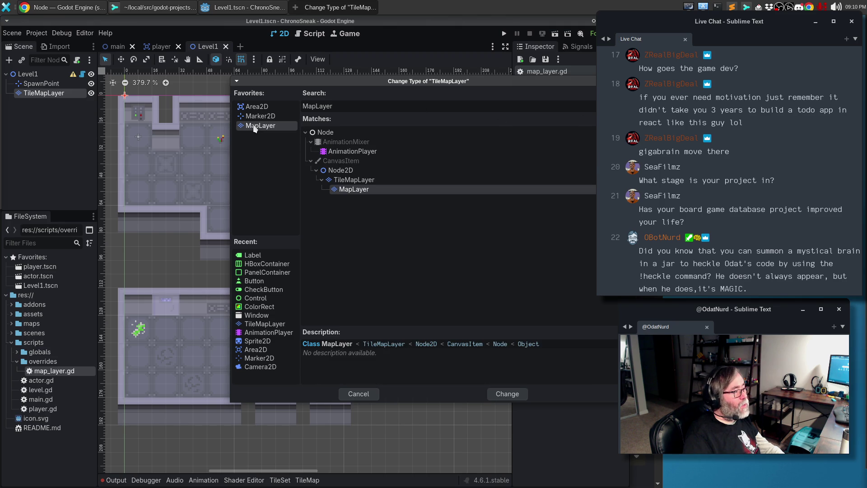
double_click(370, 188)
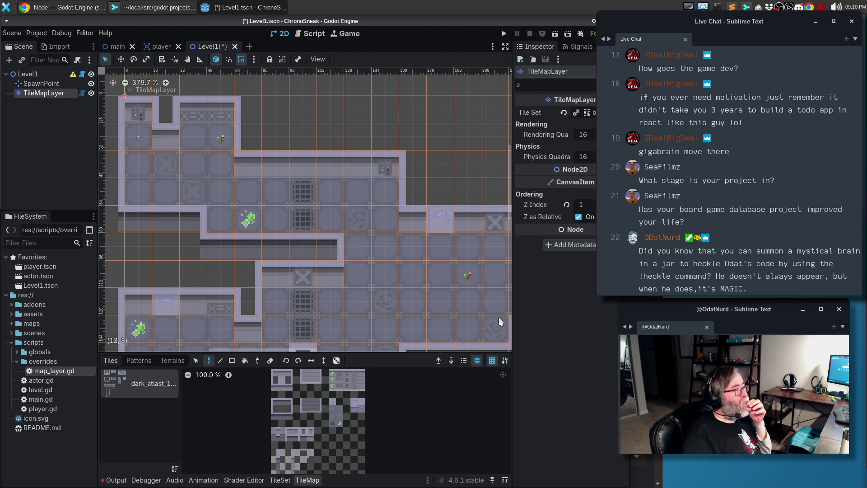
- Run the game, accidentally nudge the level layer with the arrow keys, then stop the game
key("F5")
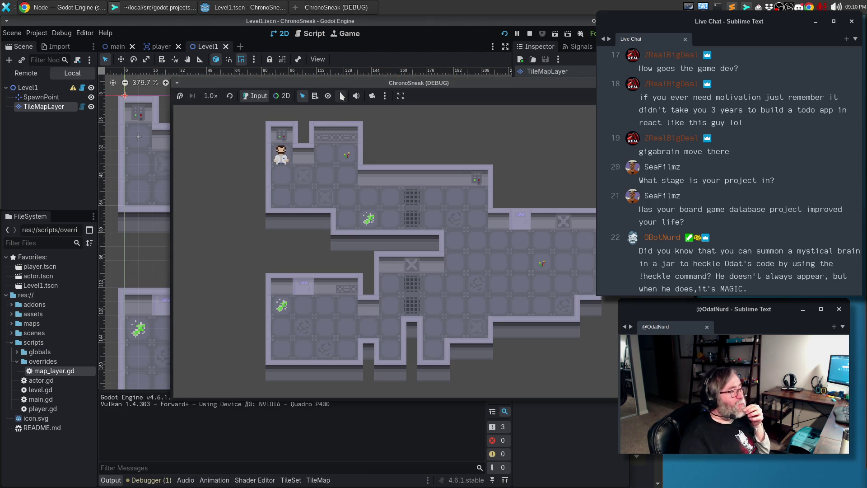
left_click_drag(346, 89, 266, 80)
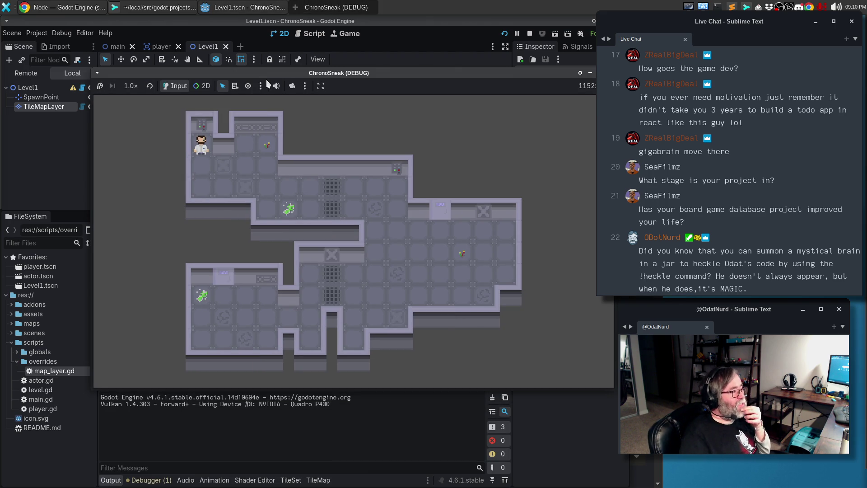
key("Down")
key("Down")
key("Down")
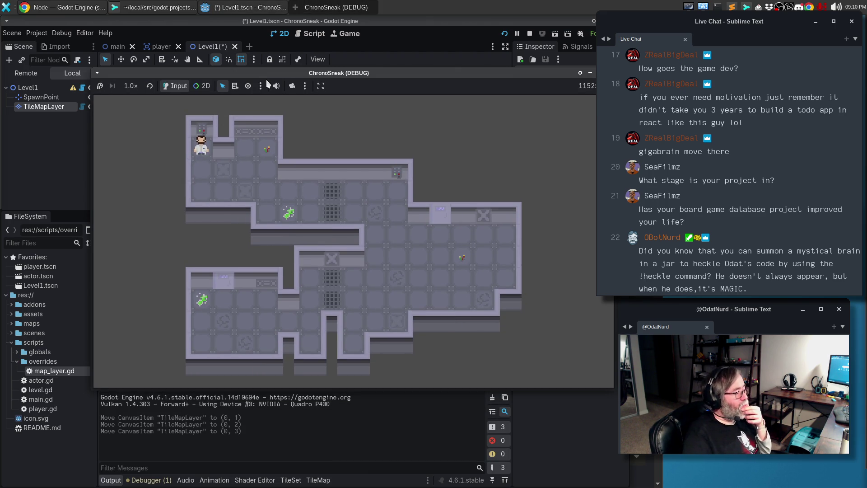
key("Up")
key("Up")
key("Up")
key("Up")
key("Up")
key("Up")
key("Down")
key("Down")
key("Down")
key("Down")
key("Down")
key("Down")
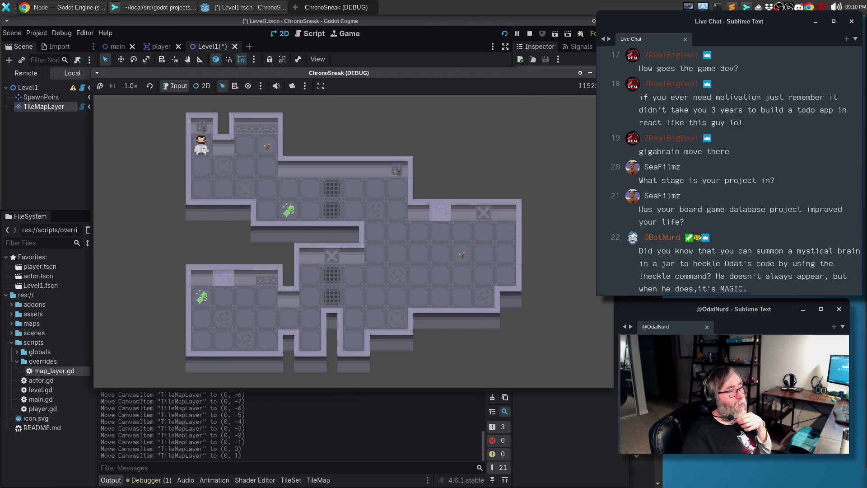
key("F8")
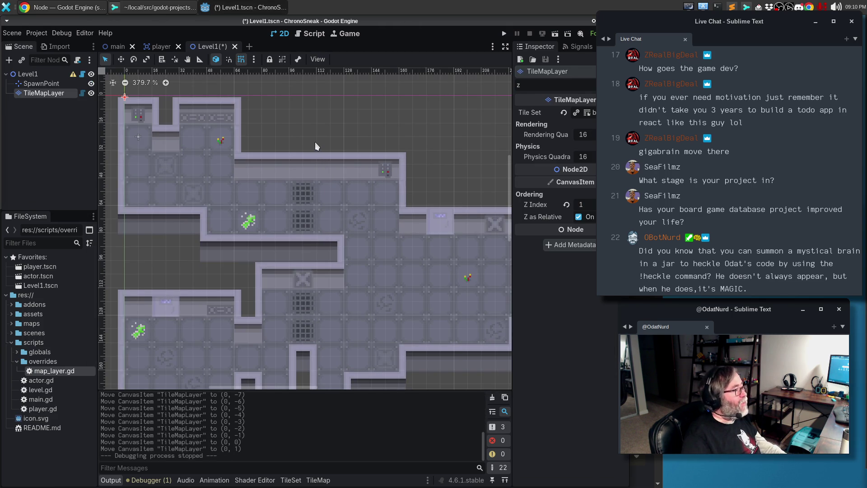
- Undo the tile map layer's move, then save and run the game again before stopping it
left_click(315, 146)
key("ctrl+z")
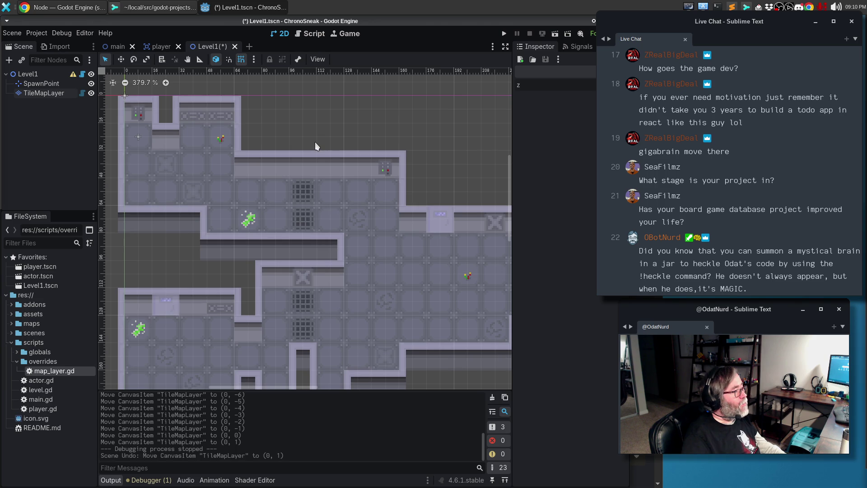
key("F5")
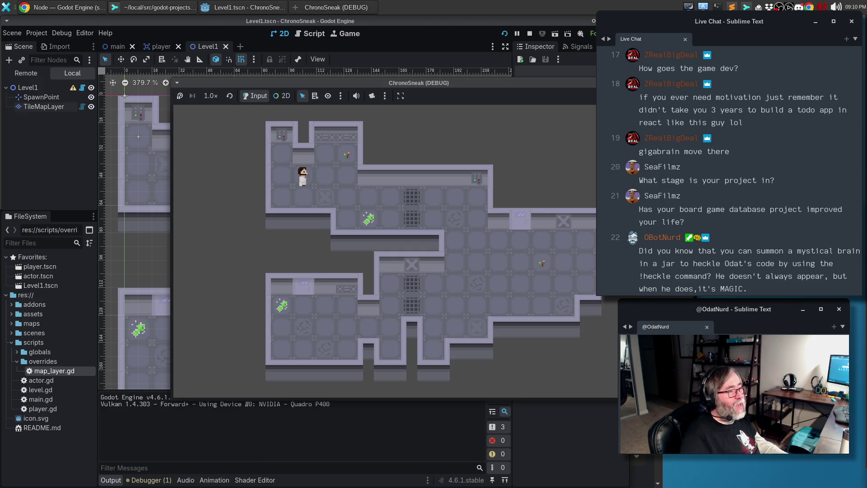
key("F8")
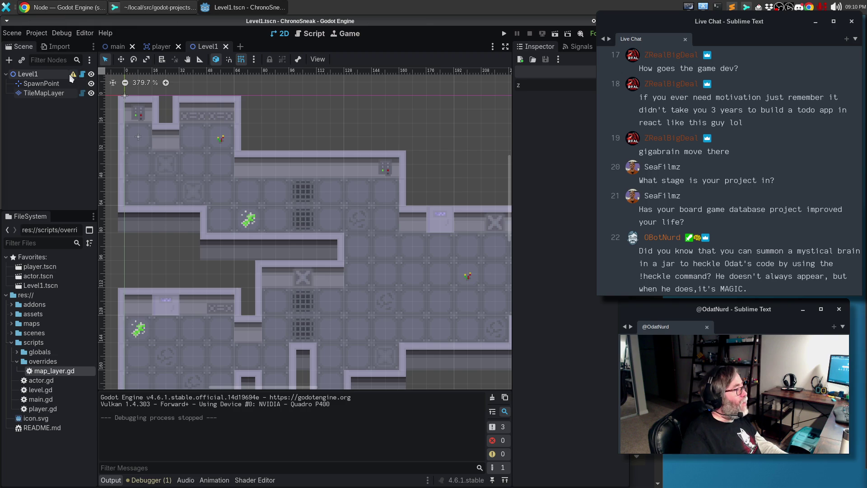
mouse_move(73, 76)
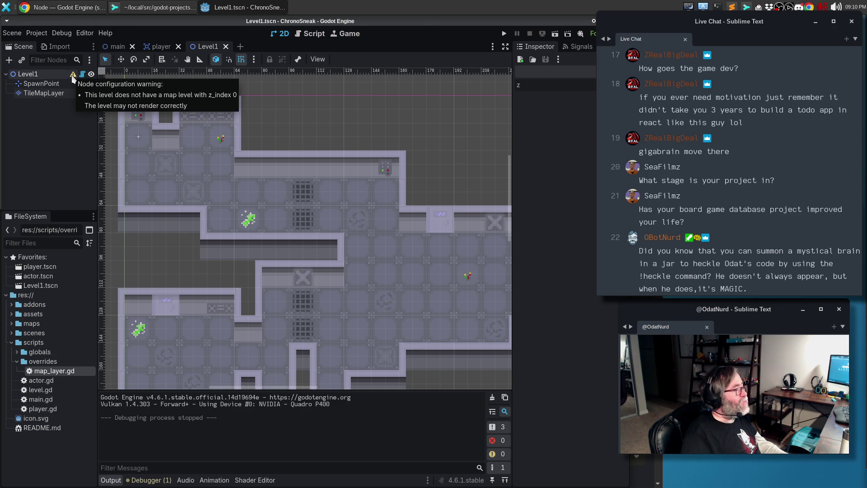
- With TileMapLayer selected, reload the project from the Project menu, then go back to map_layer.gd
left_click(48, 93)
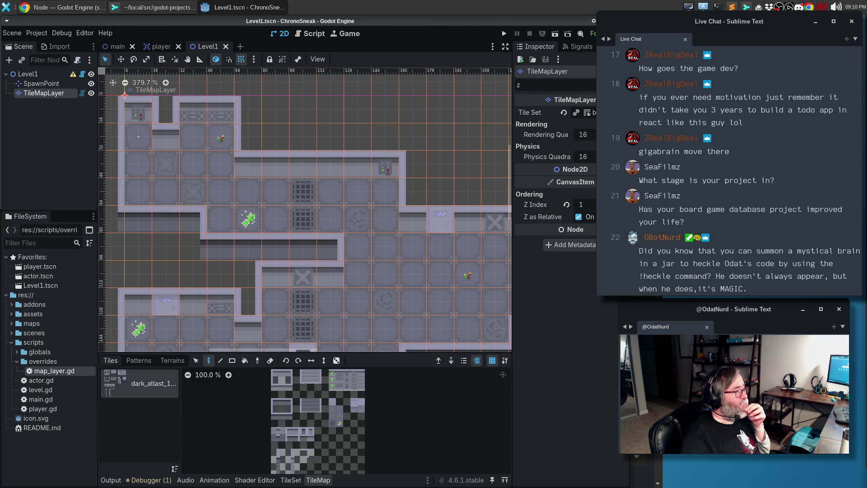
left_click(32, 33)
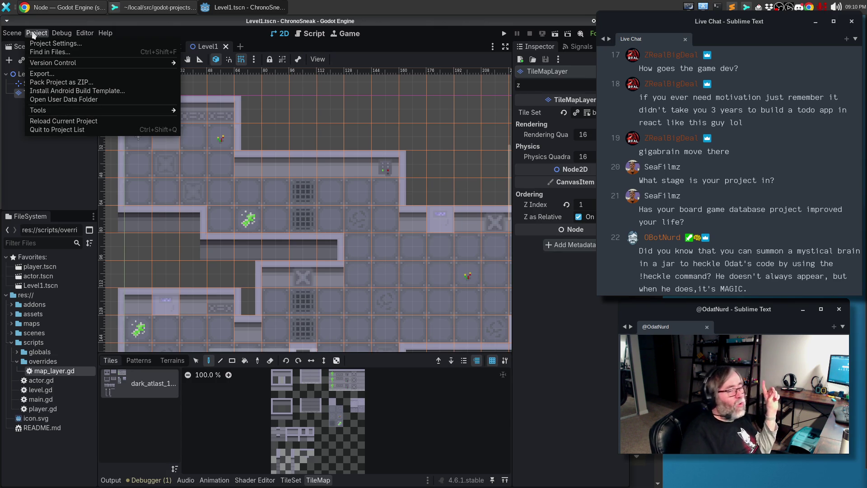
left_click(51, 123)
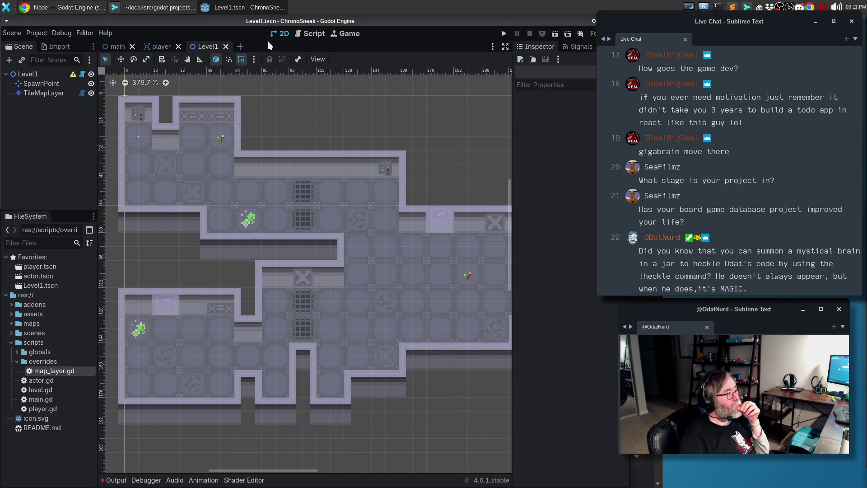
left_click(309, 39)
- Insert print(self.z_order) as line 15 of map_layer.gd, save, and check the Output panel's error
scroll(289, 228, "up", 4)
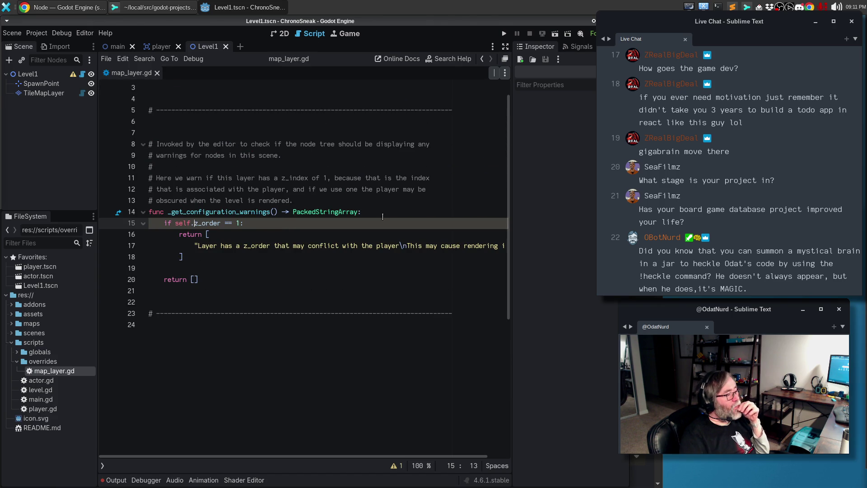
left_click(385, 211)
key("Return")
type("print(\"se")
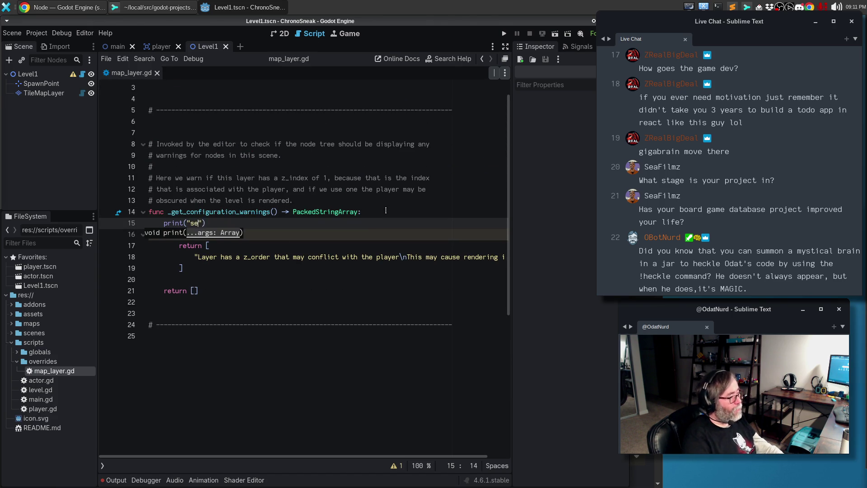
key("BackSpace")
key("BackSpace")
type("self.z_oder")
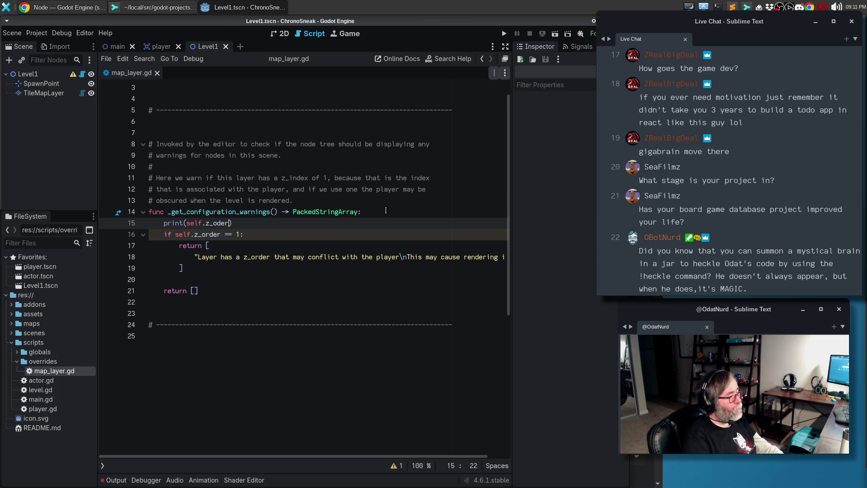
key("BackSpace")
key("BackSpace")
key("BackSpace")
type("rder")
key("ctrl+s")
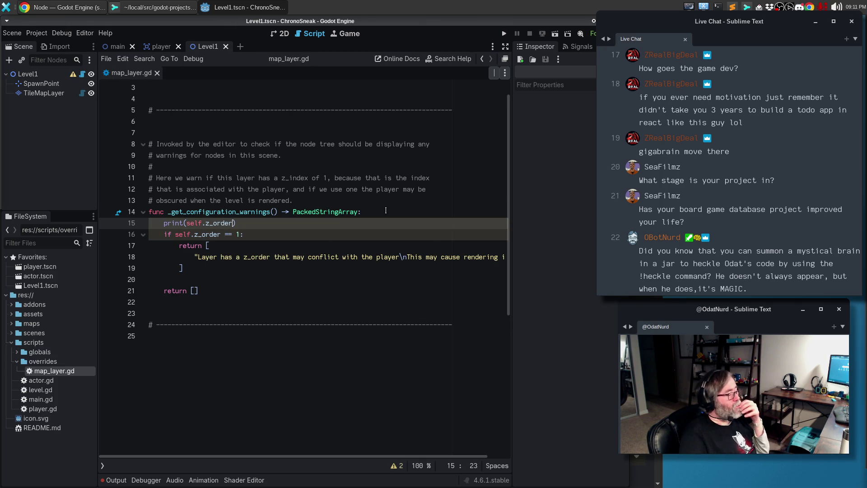
left_click(116, 481)
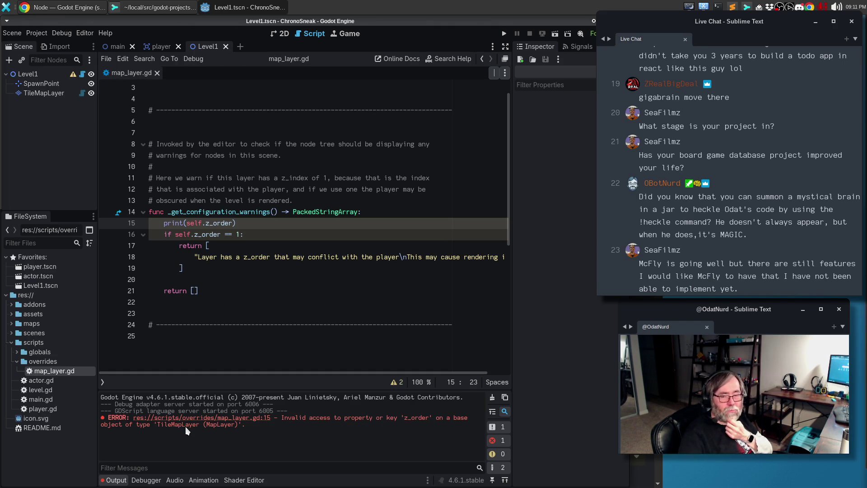
- Delete the print(self.z_order) line and open the warning that z_order isn't on MapLayer
left_click(194, 233)
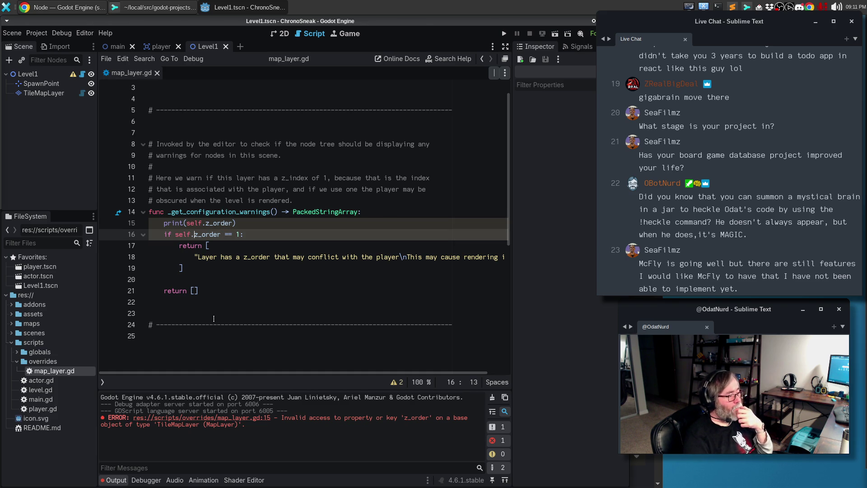
key("Up")
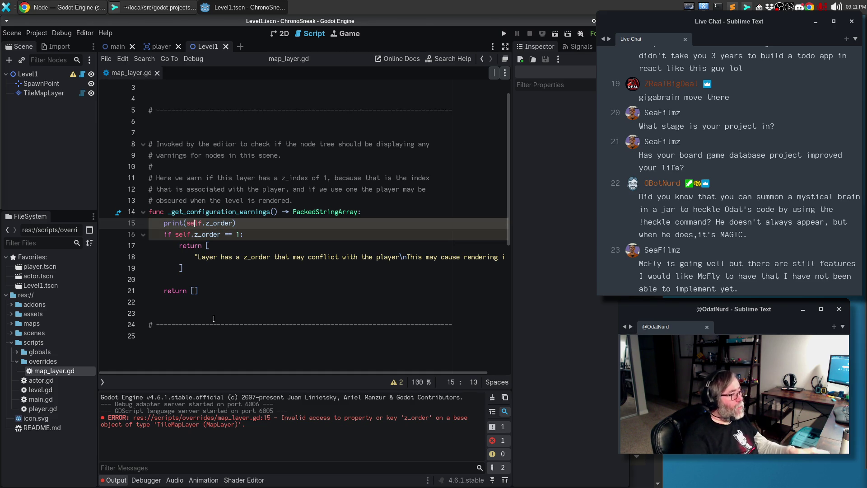
key("Up")
key("Down")
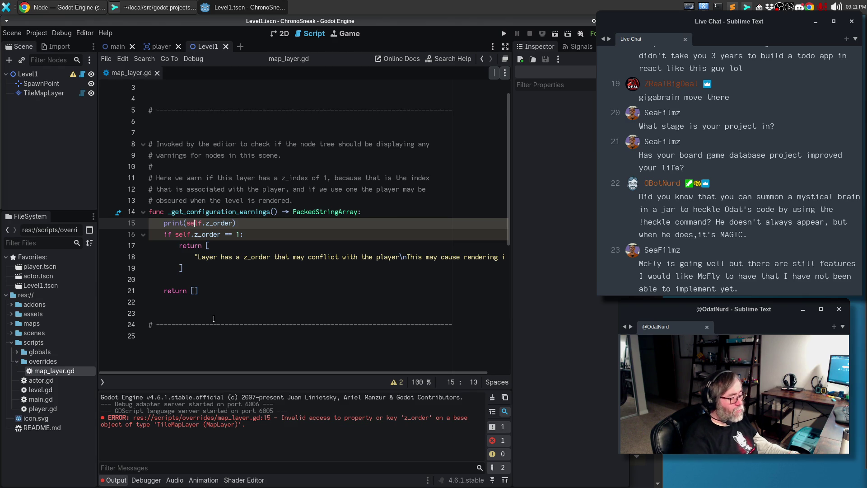
key("ctrl+shift+k")
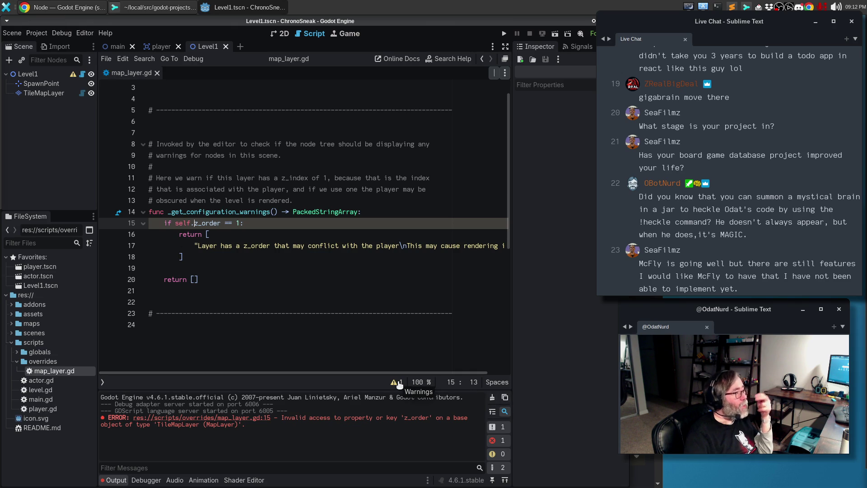
left_click(396, 382)
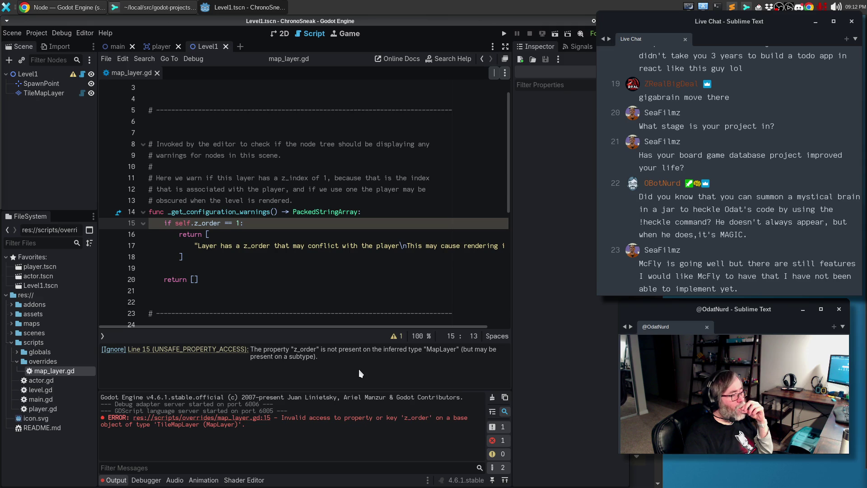
scroll(314, 233, "up", 2)
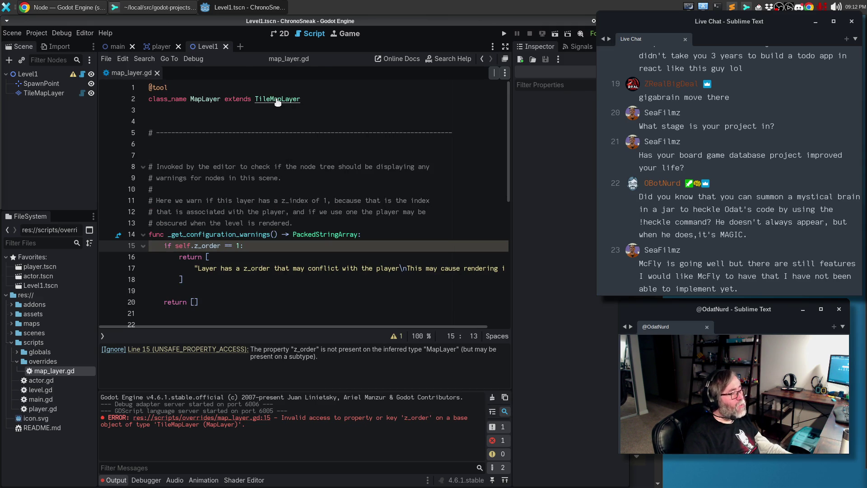
- Check the TileMapLayer docs, then move class_name MapLayer onto its own line below extends and save
left_click(278, 98, "ctrl")
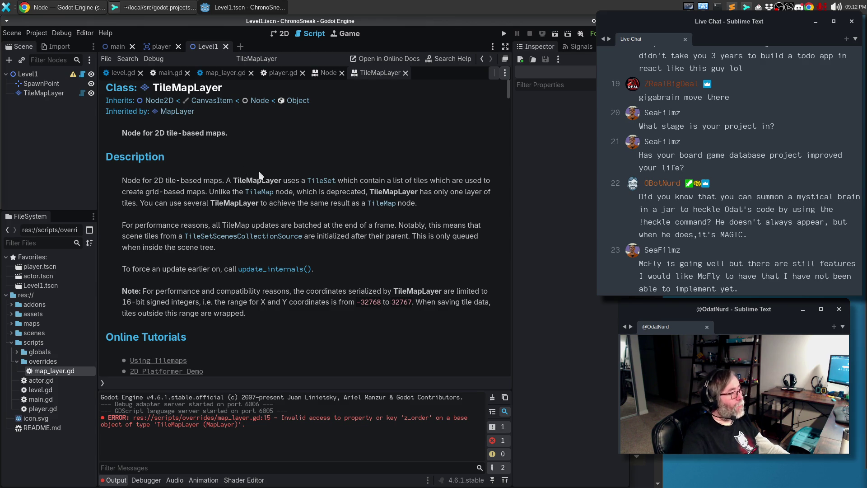
left_click(226, 73)
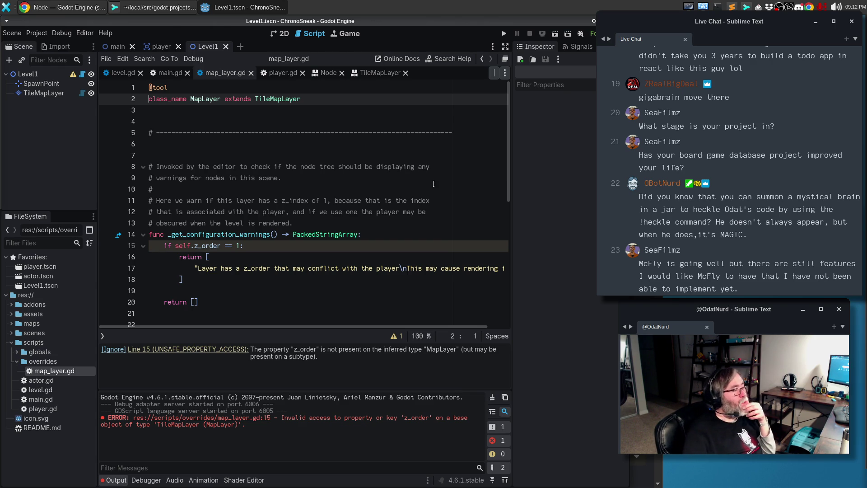
left_click_drag(224, 99, 139, 100)
key("ctrl+c")
key("Delete")
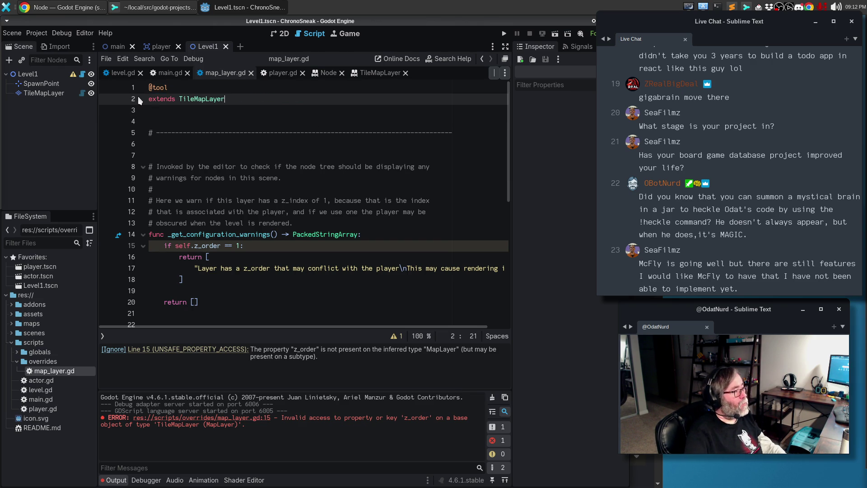
key("Return")
key("ctrl+v")
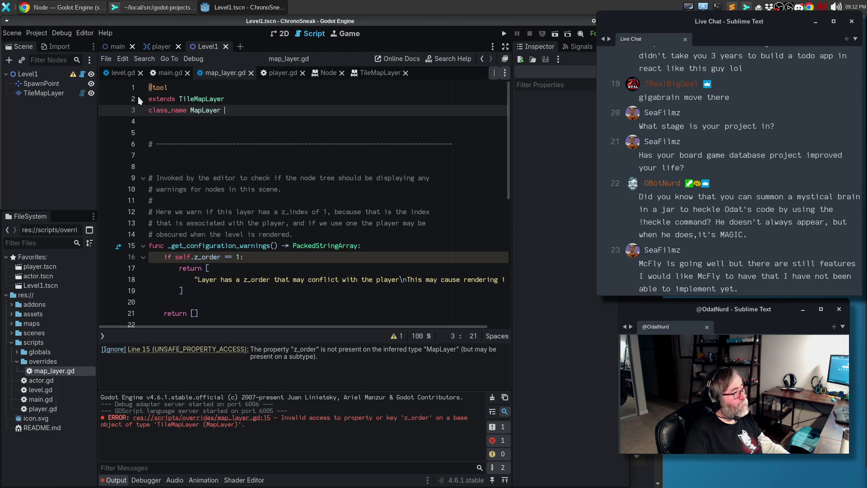
key("BackSpace")
key("ctrl+s")
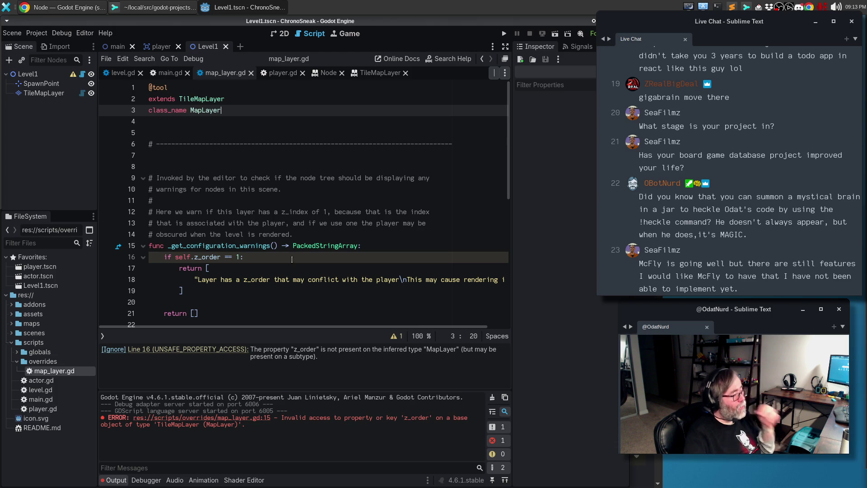
- Put class_name MapLayer above extends TileMapLayer, each on its own line, and save
key("shift+Home")
key("ctrl+x")
key("BackSpace")
key("Home")
key("ctrl+v")
key("shift+Home")
left_click(224, 100)
key("Return")
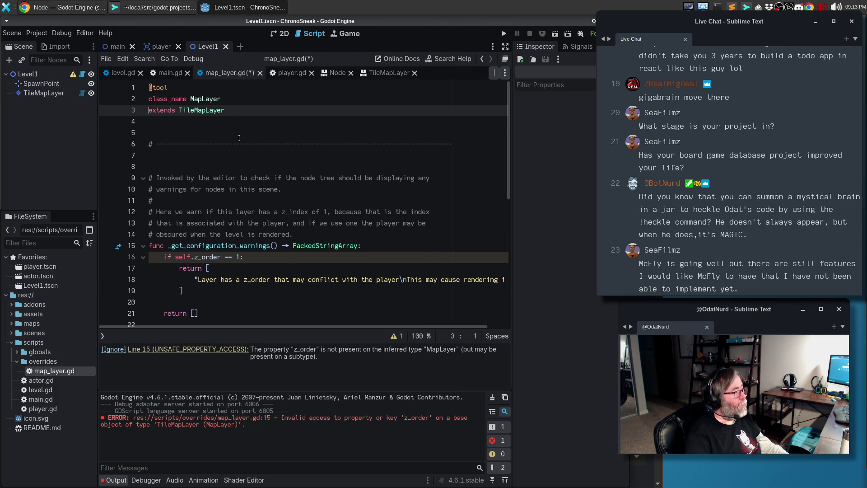
key("ctrl+s")
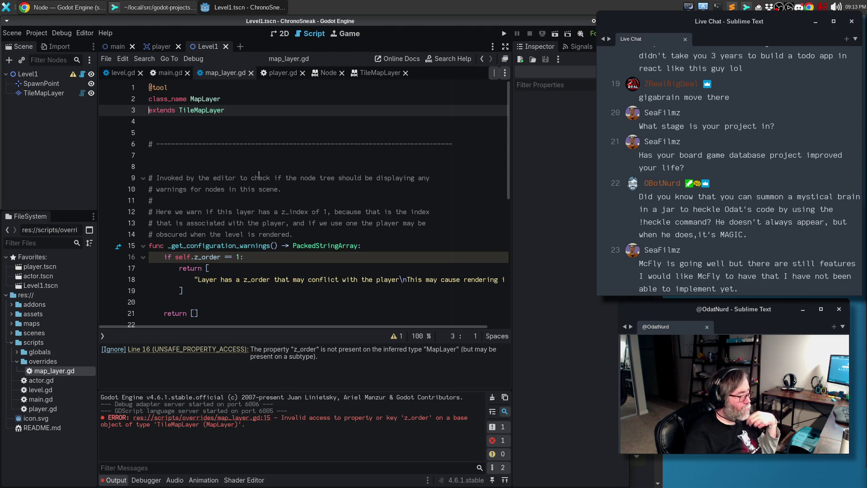
- Remove 'self.' from the z_order check on line 16
left_click(194, 257)
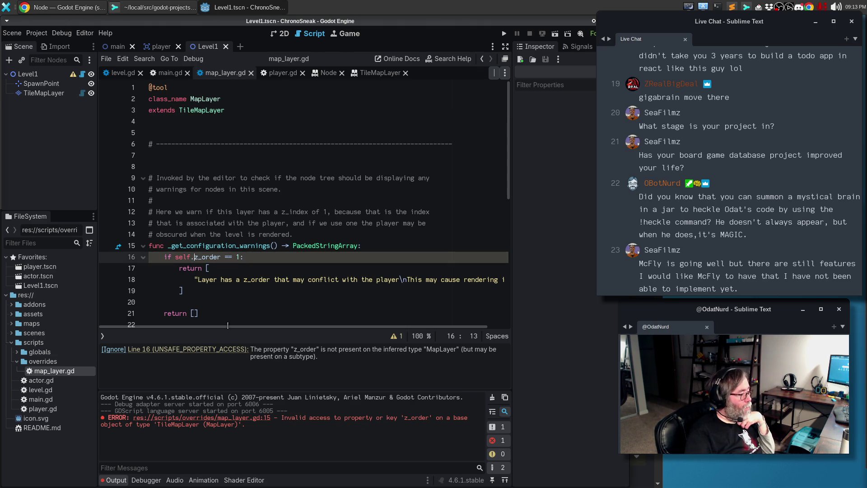
double_click(282, 350)
left_click(193, 257)
key("BackSpace")
key("BackSpace")
key("BackSpace")
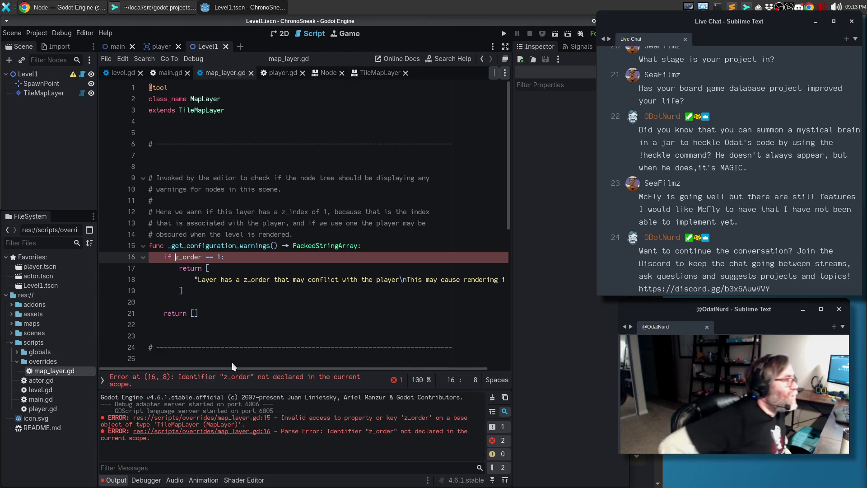
- Change the line 16 condition from z_order to z_index, then open the TileMapLayer node's context menu
key("ctrl+shift+Right")
type("z)_ind")
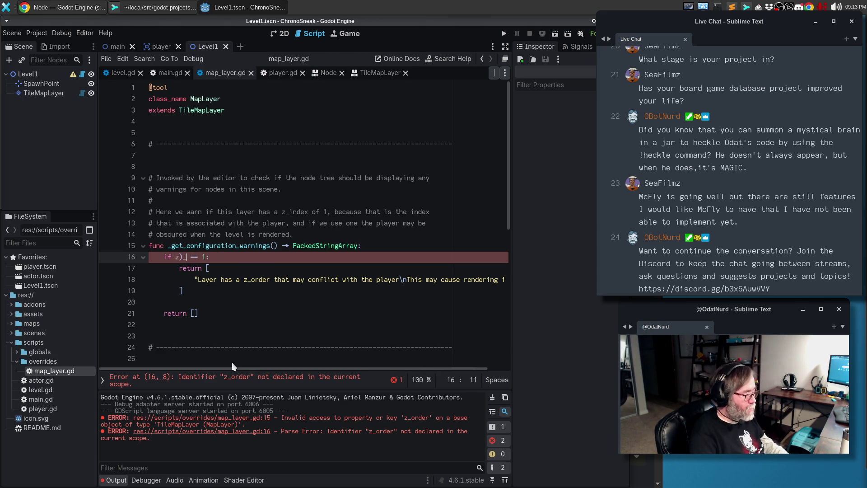
key("BackSpace")
key("BackSpace")
key("BackSpace")
type("_index")
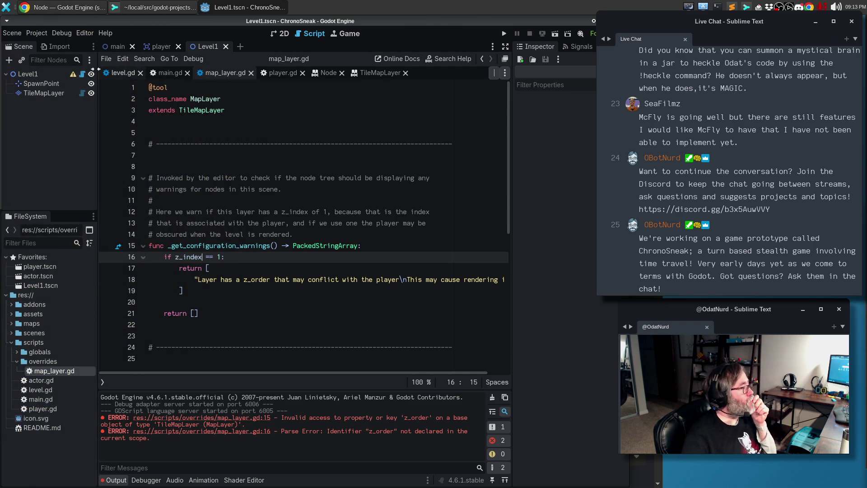
mouse_move(72, 75)
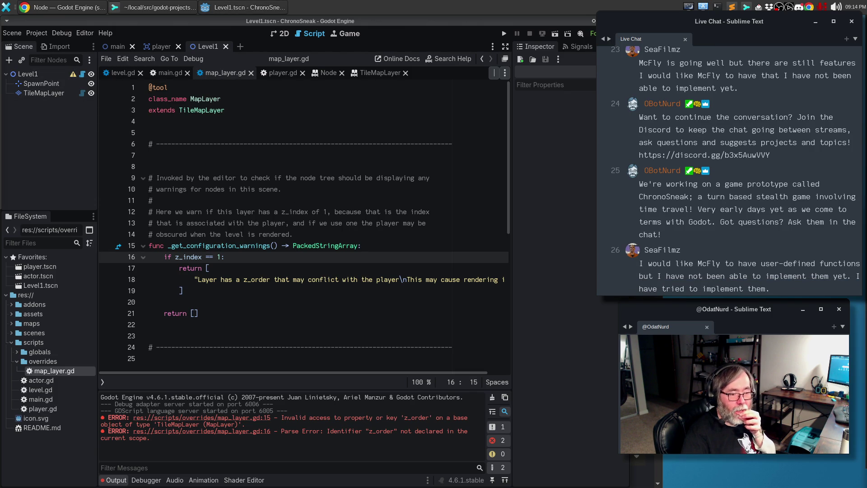
left_click(248, 279)
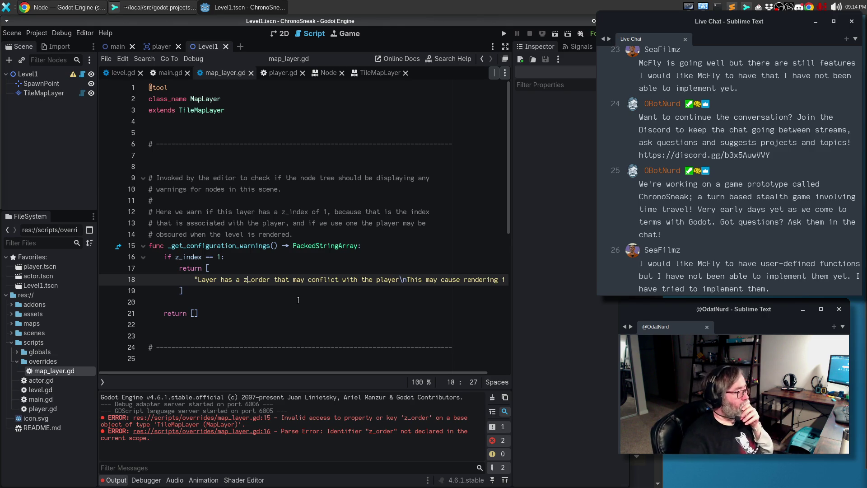
right_click(43, 95)
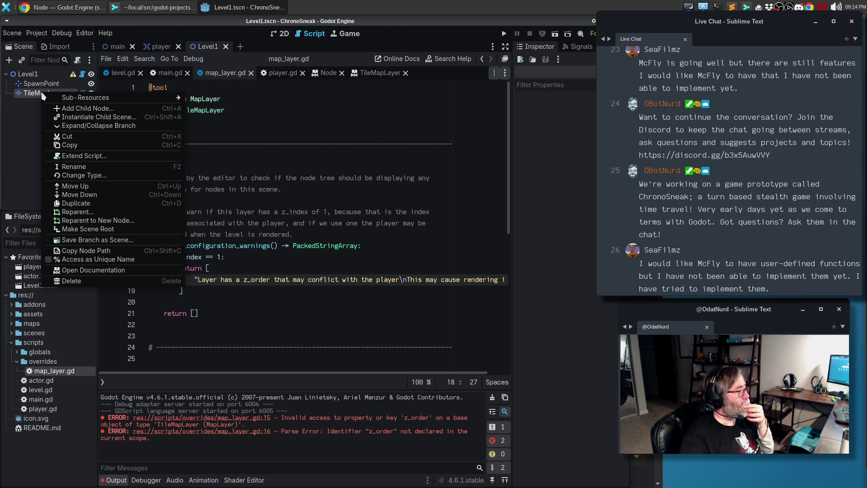
- Rename the Level1 scene's TileMapLayer node to BaseLayer in the Scene dock
left_click(43, 94)
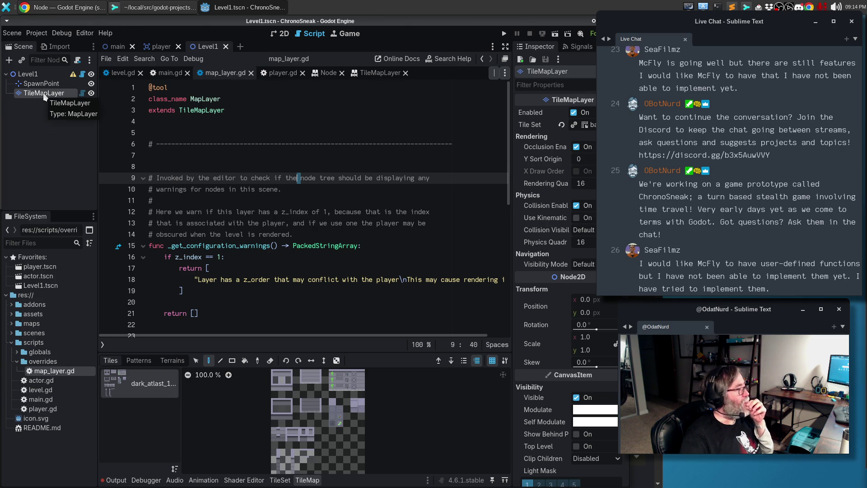
double_click(44, 94)
type("Layer")
key("BackSpace")
key("BackSpace")
key("BackSpace")
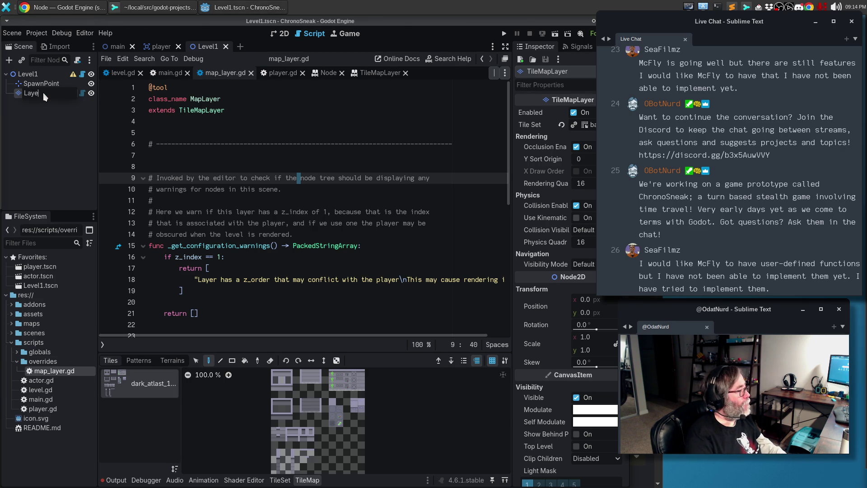
type("BaseLayer")
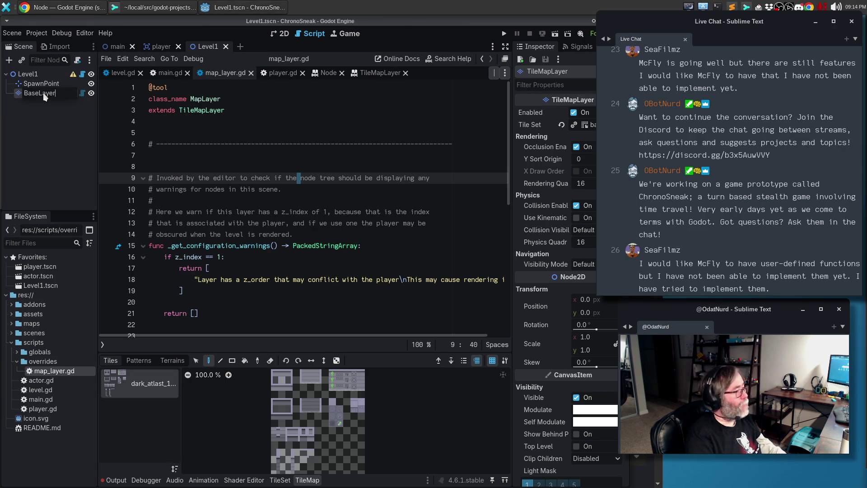
key("Return")
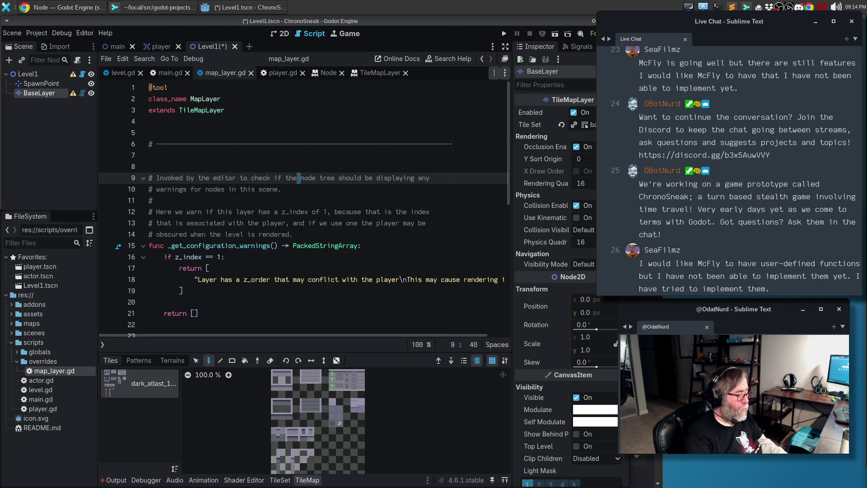
- In the web browser, enter the search 'godot property setter on inherited property'
key("alt+Tab")
left_click(463, 42)
type("godot propert")
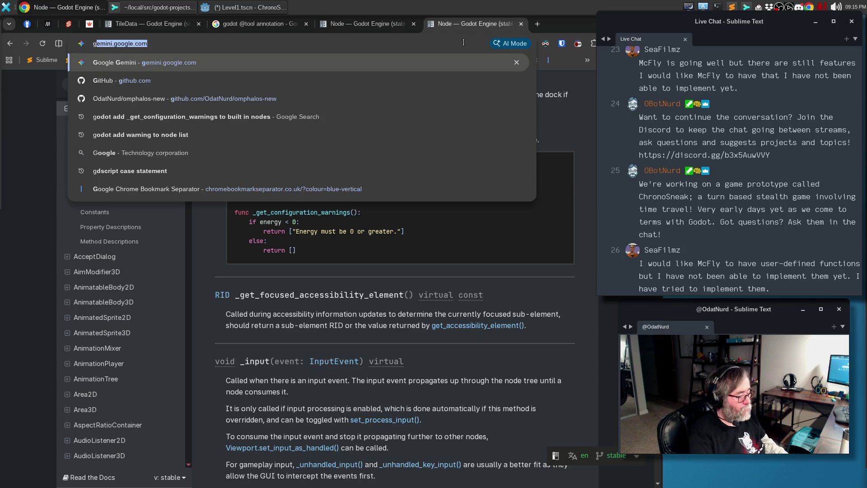
type("y sett")
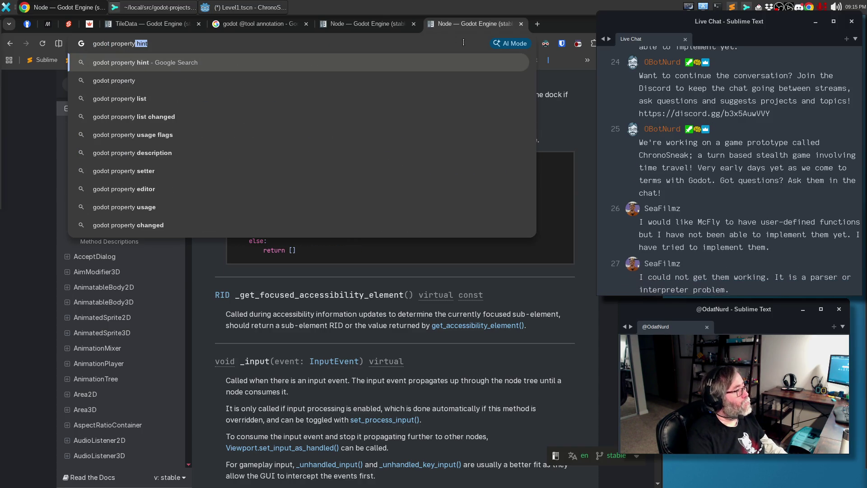
type("er on ")
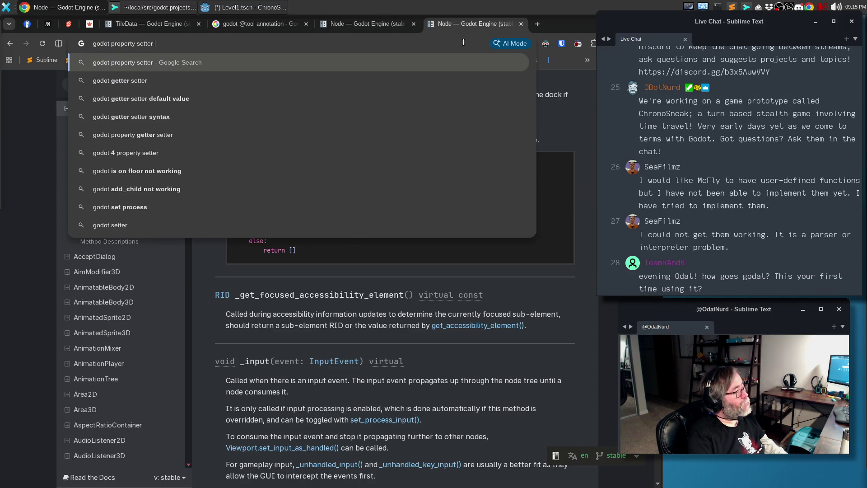
type("inherited property")
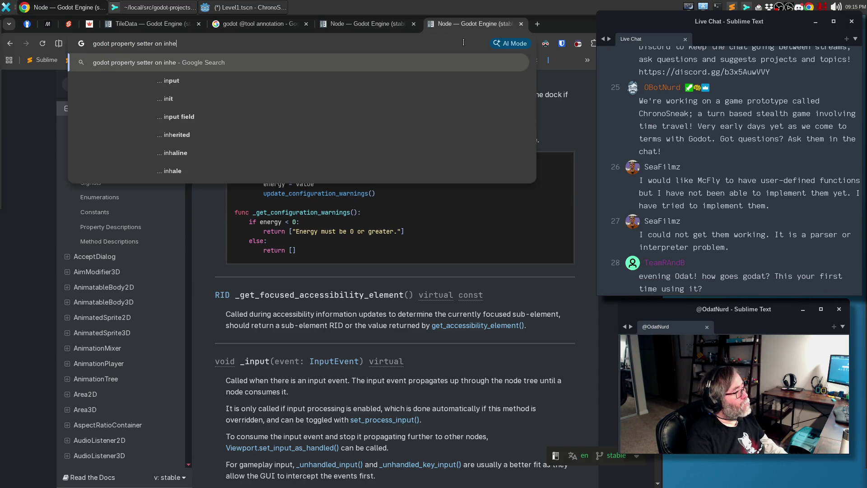
- Run the Google search for 'godot property setter on inherited property', then go back to Godot
key("Return")
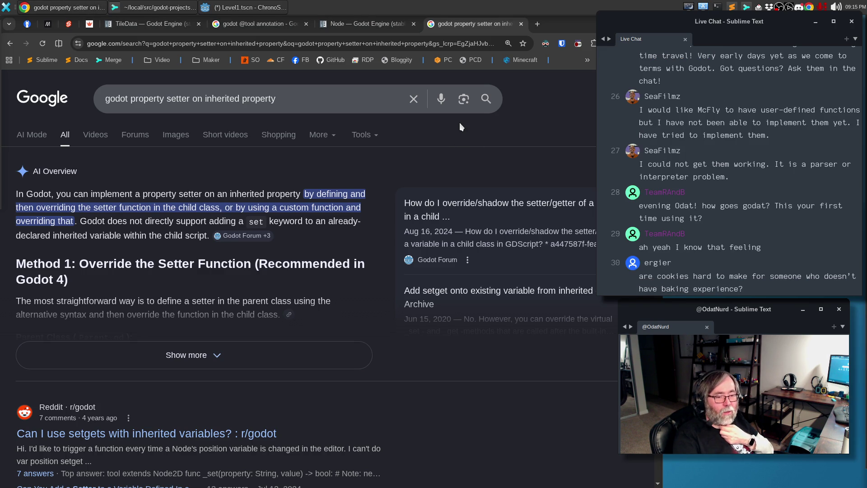
left_click(225, 9)
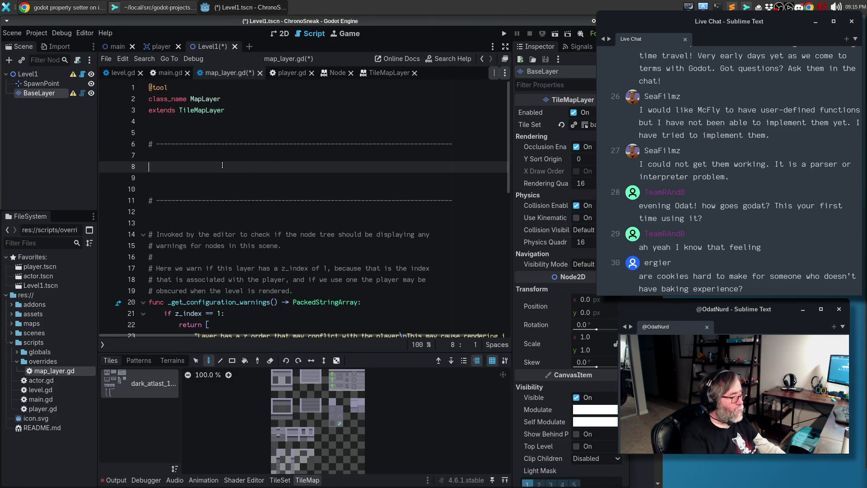
- Declare var z_index: int in map_layer.gd with a set(value) block assigning z_index = value
key("Return")
type("var z_")
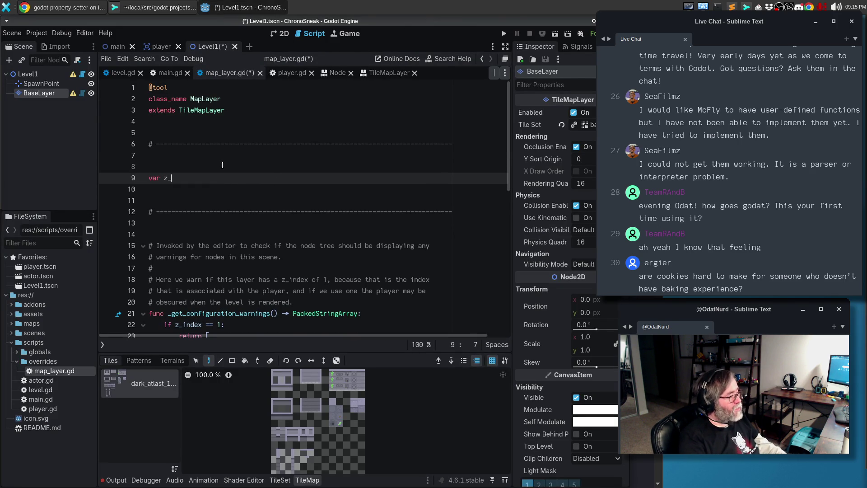
type("index:")
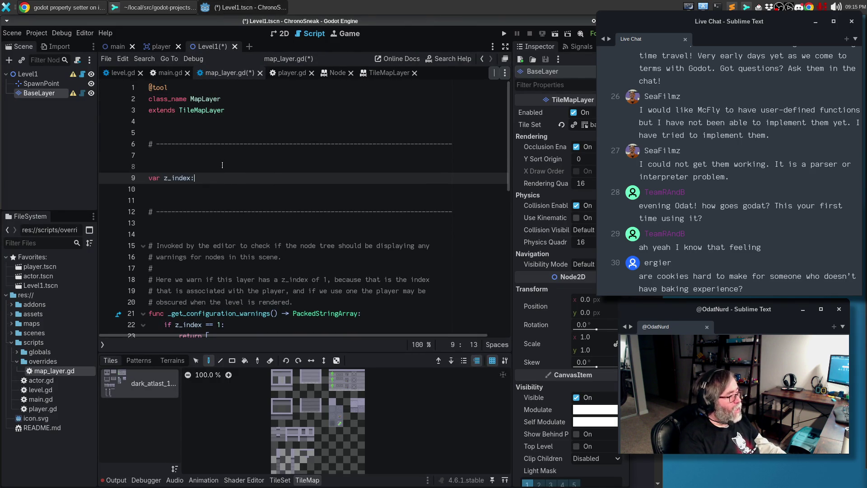
type(" int")
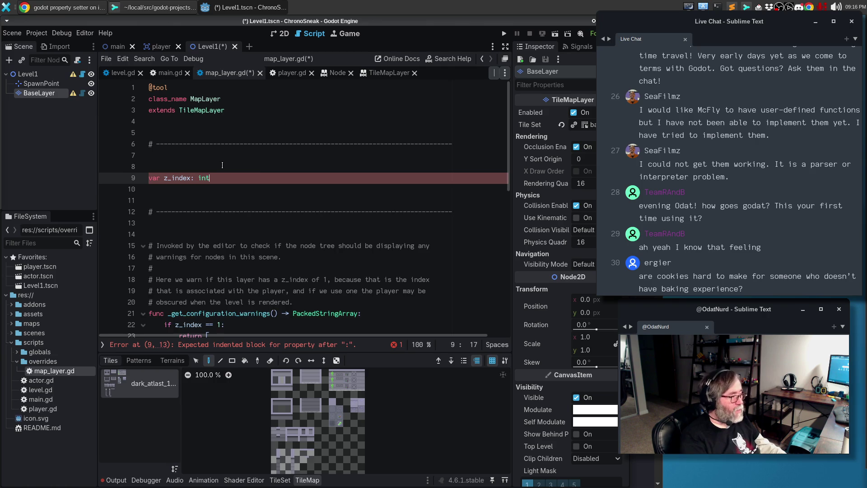
key("Return")
type("s")
key("BackSpace")
key("Tab")
type("set(value")
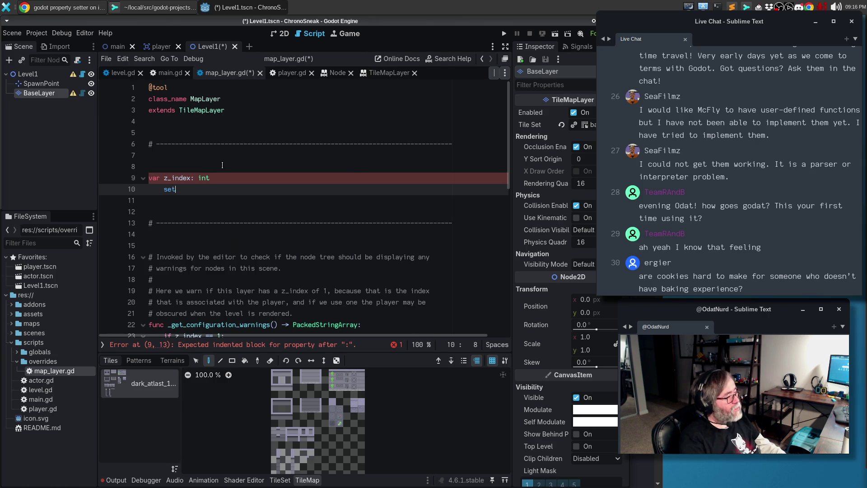
type(")")
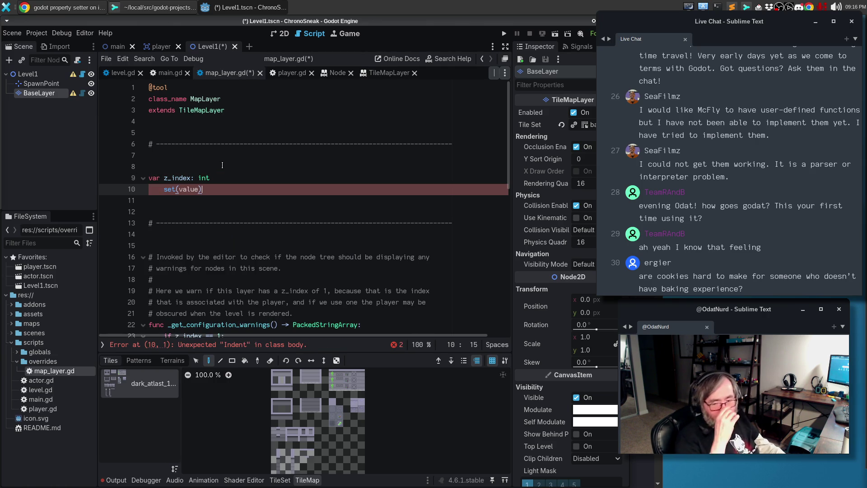
type(":")
key("Return")
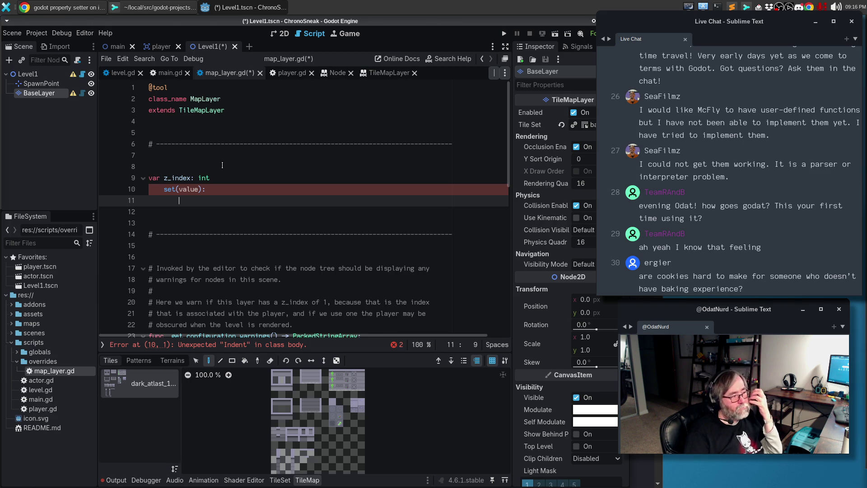
type("z_index ")
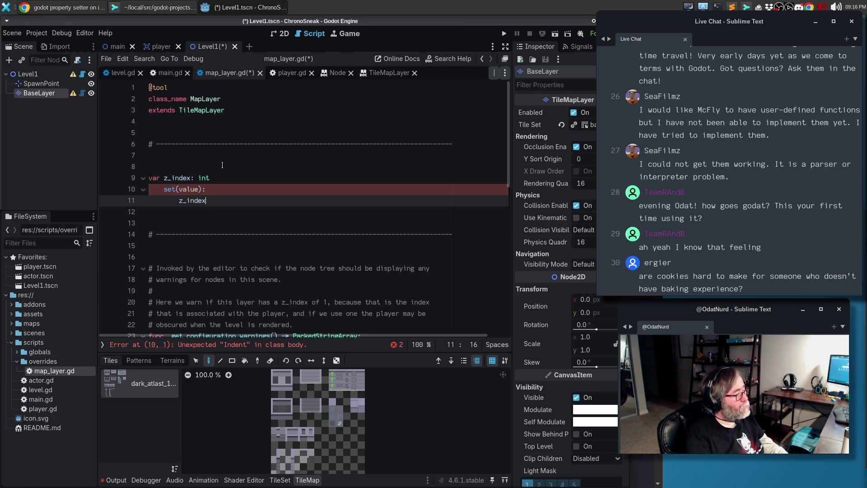
type("= value")
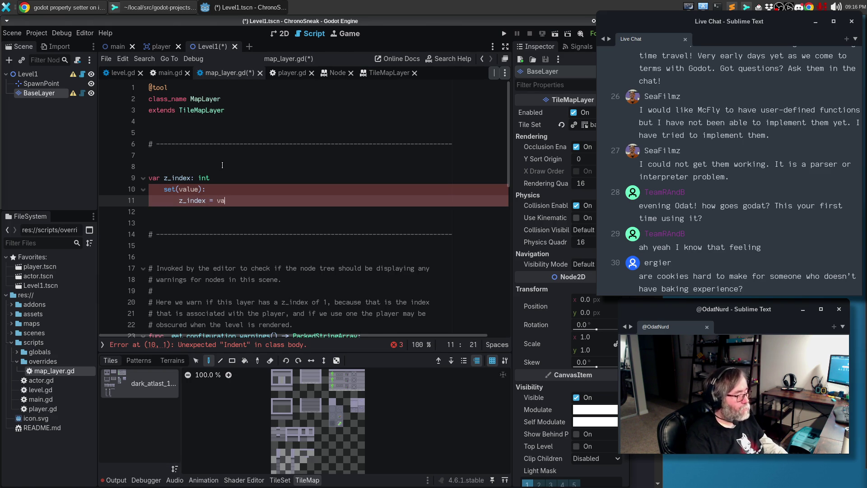
- Add print("setting the layer z_index to %d" % [value]) above the setter's assignment
key("ctrl+shift+Return")
type("print(\"sett")
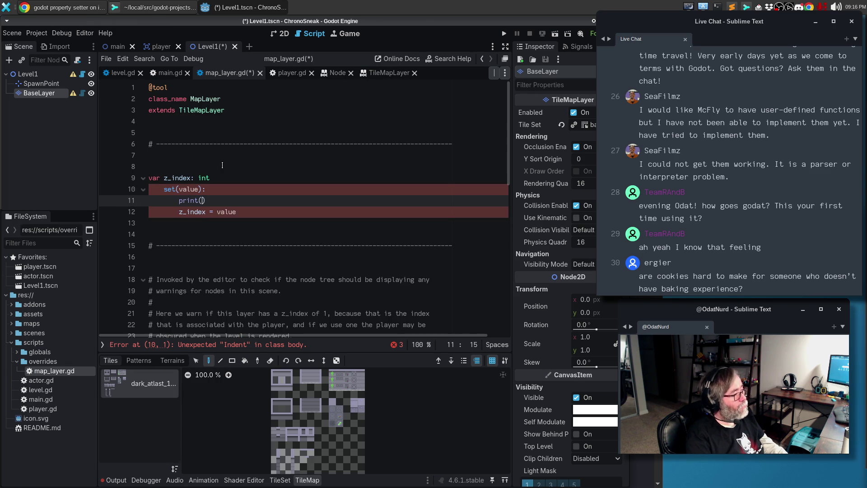
type("ing the ")
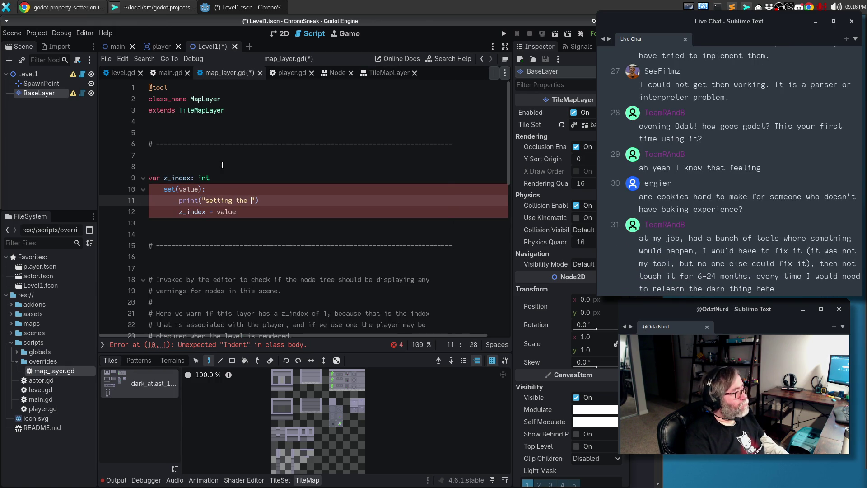
type("layer z_")
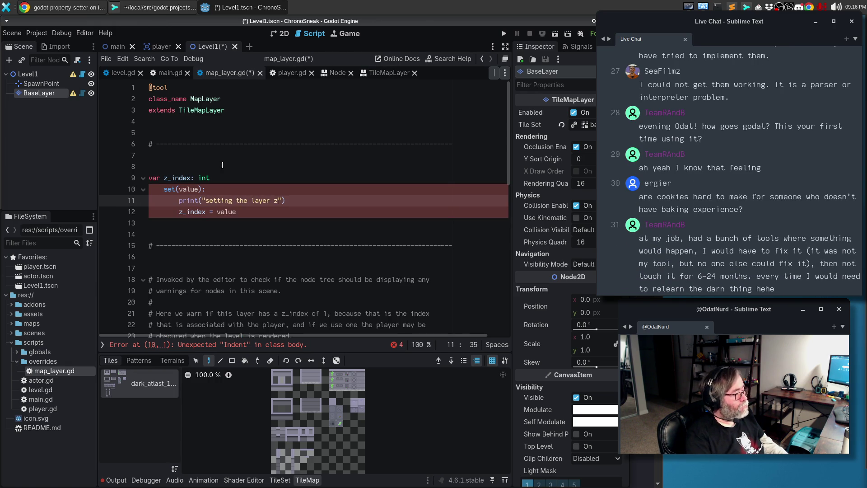
type("index to %d\" % [")
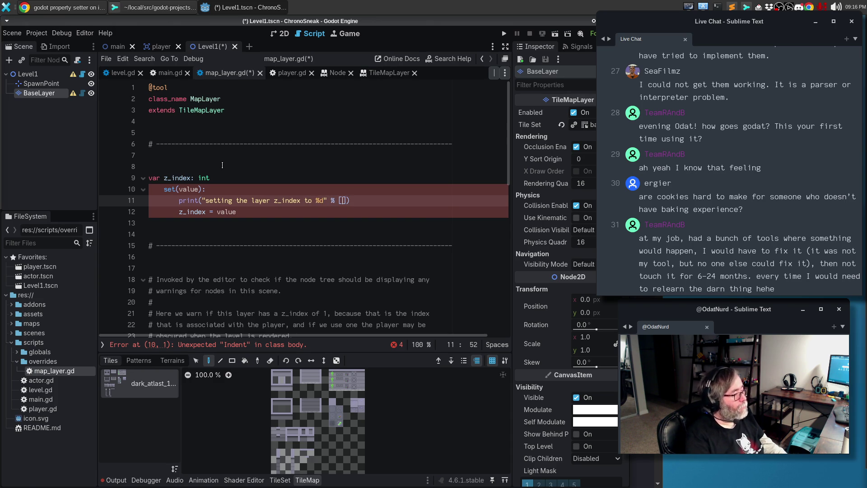
type("value")
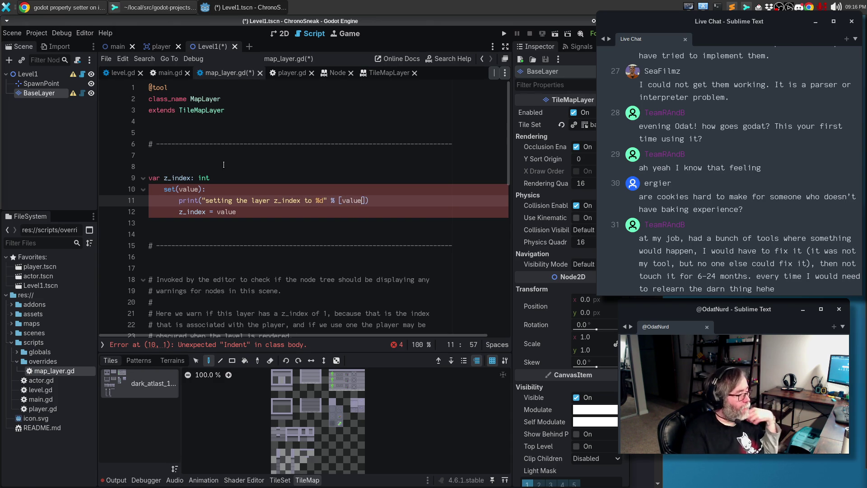
left_click(223, 219)
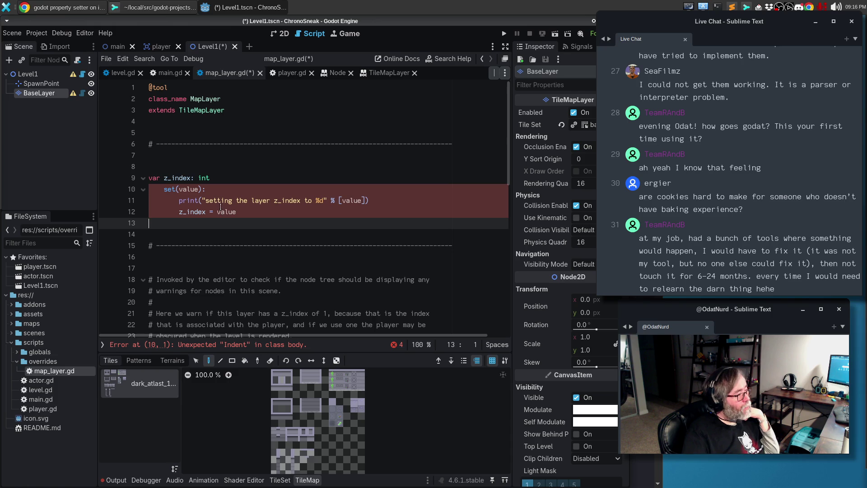
left_click(238, 177)
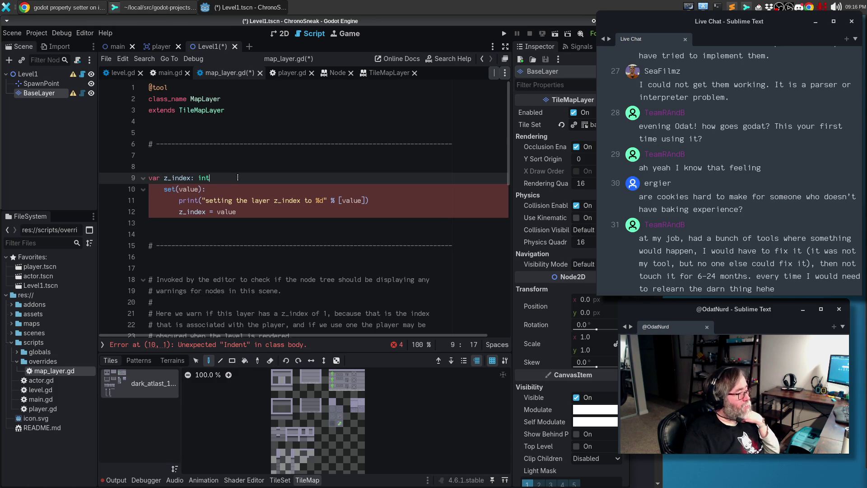
left_click(81, 6)
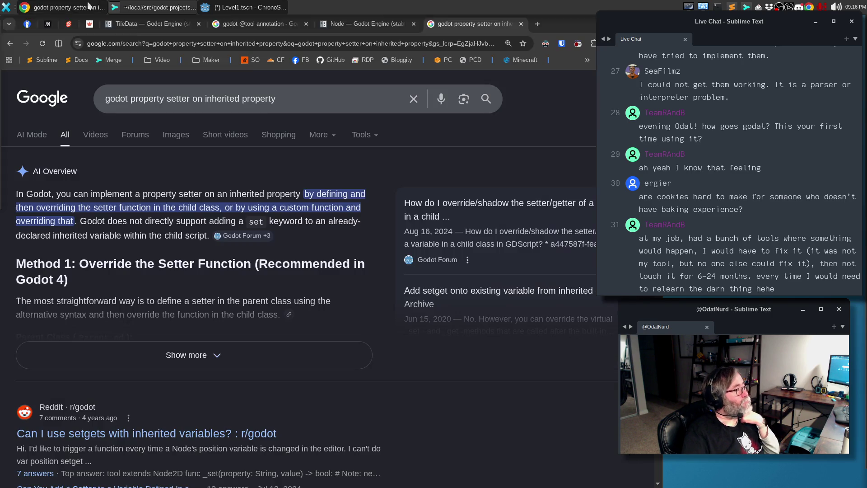
- Expand the AI Overview and read through its Parent and Child setter-override code examples
left_click(167, 345)
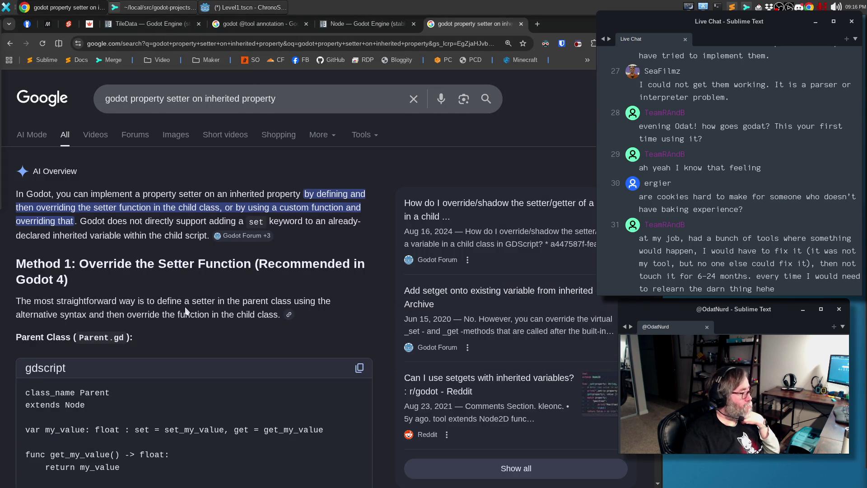
scroll(185, 310, "down", 2)
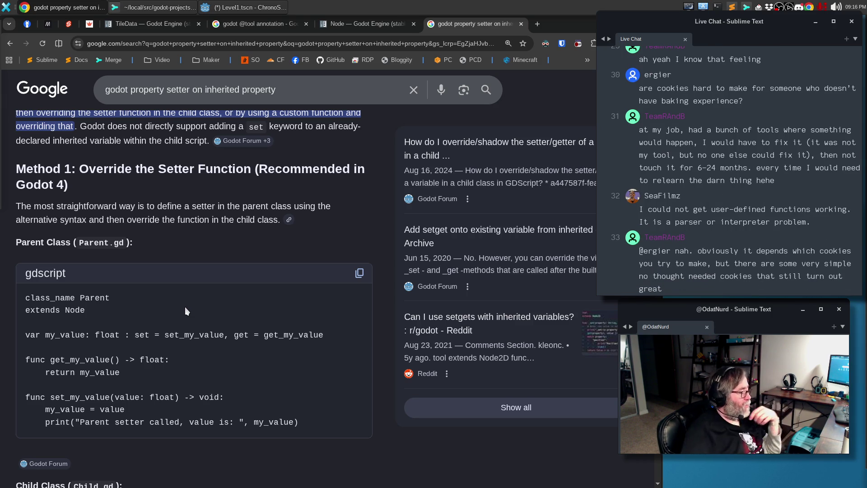
scroll(342, 311, "down", 2)
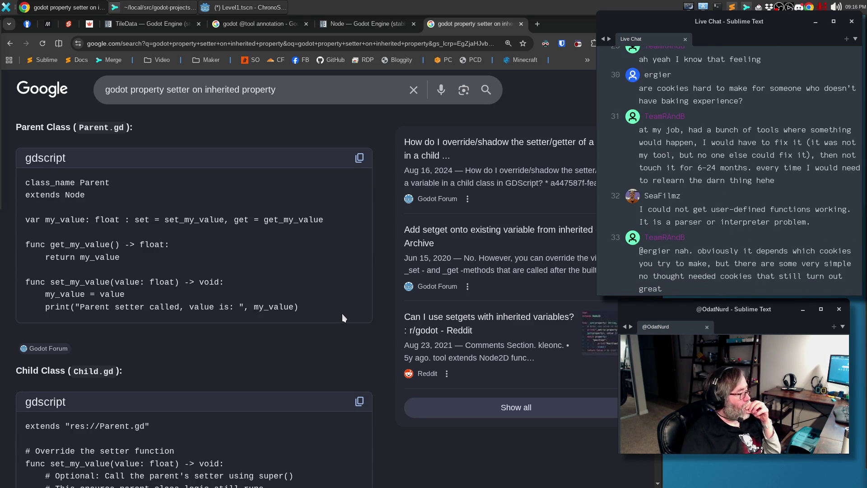
scroll(342, 318, "down", 2)
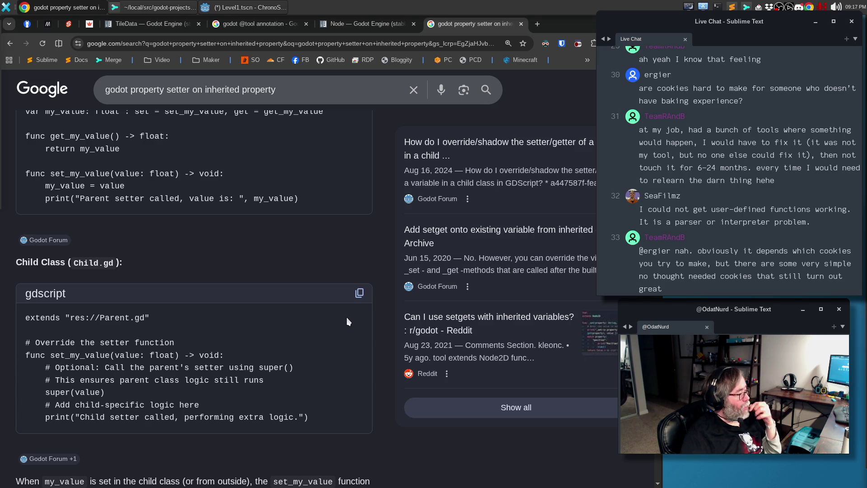
scroll(347, 318, "down", 2)
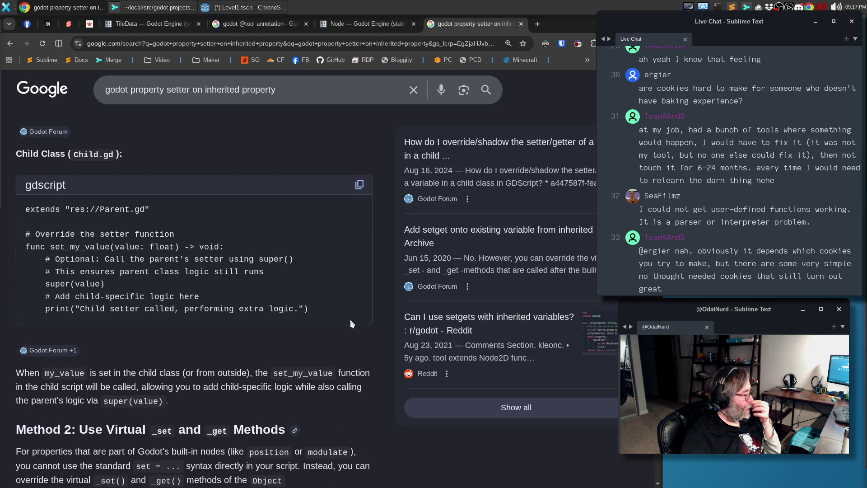
scroll(383, 165, "up", 6)
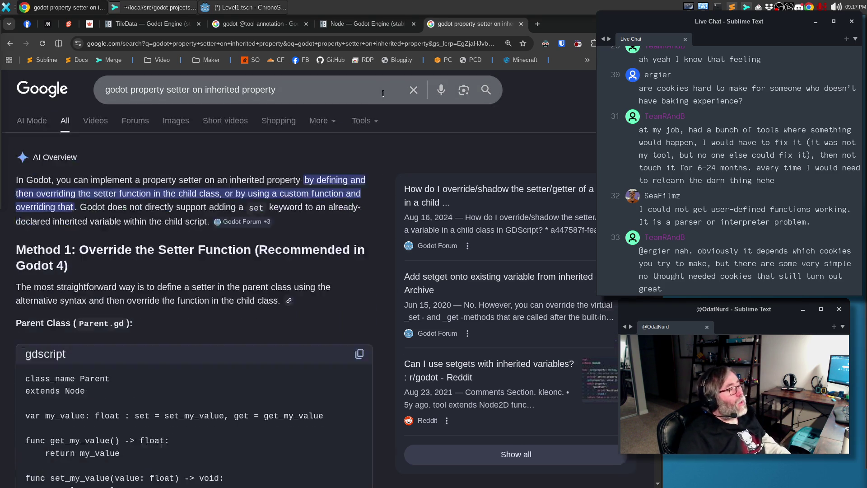
left_click(368, 24)
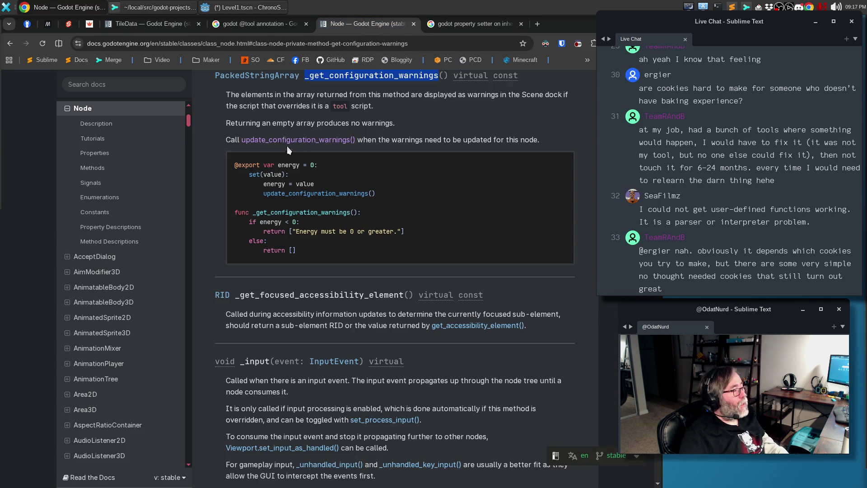
- Search the Godot docs for 'property setter'
left_click(92, 86)
type("property")
key("ctrl+a")
type("property se")
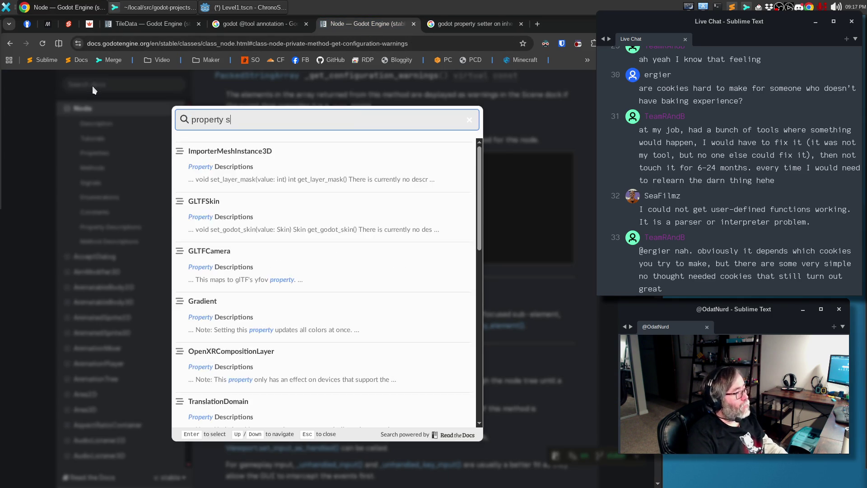
type("tter")
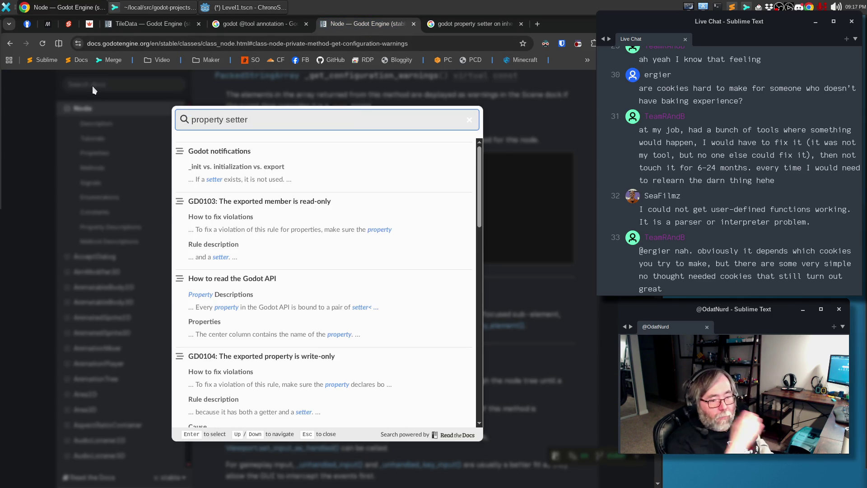
key("alt+Tab")
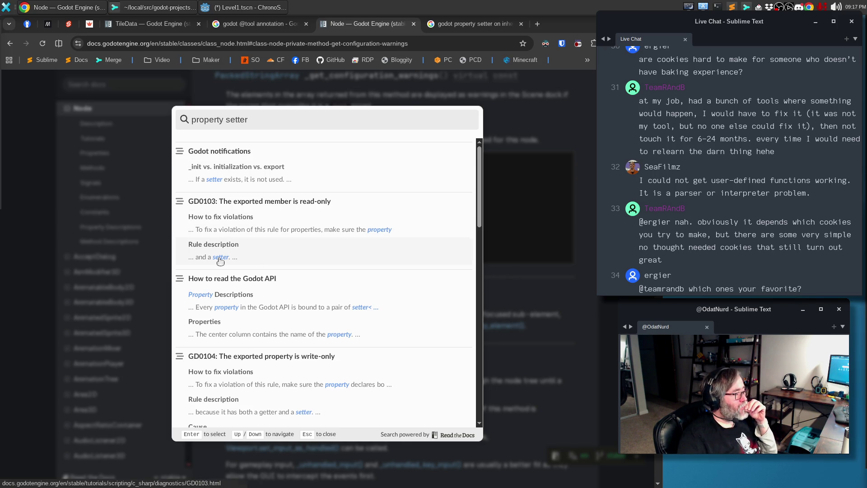
- Check the GD0103 page, then open Godot notifications at '_init vs. initialization vs. export'
left_click(219, 258)
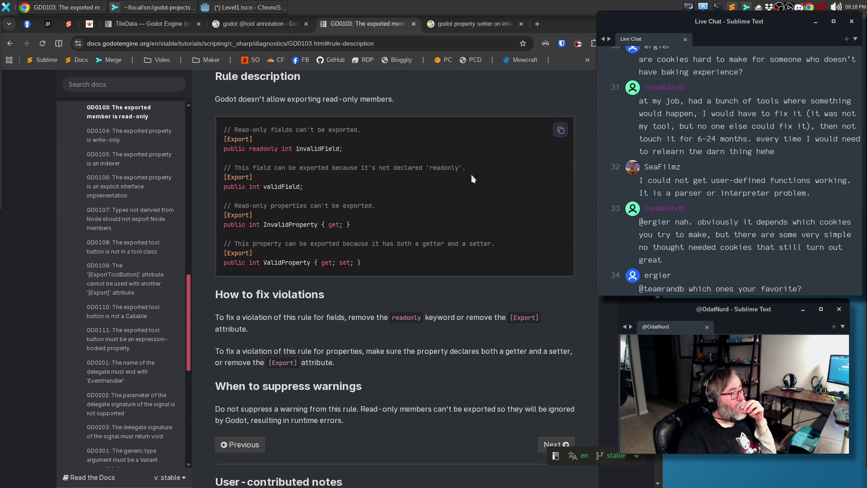
scroll(490, 216, "down", 4)
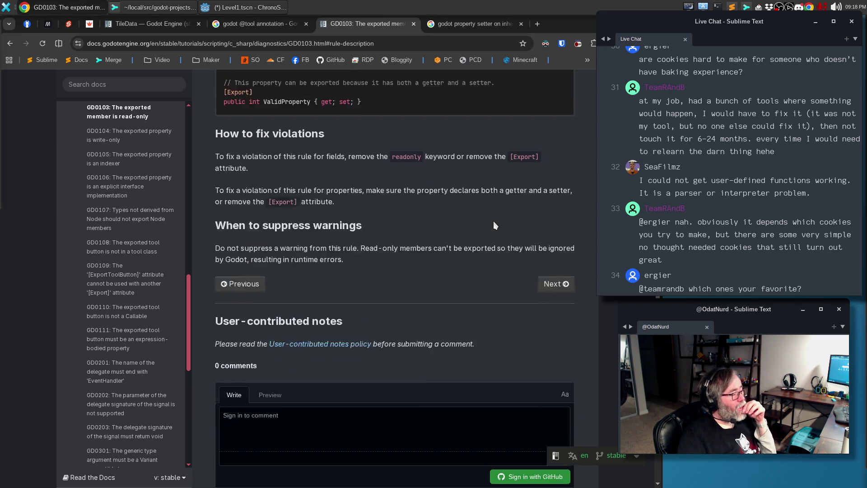
scroll(493, 221, "up", 9)
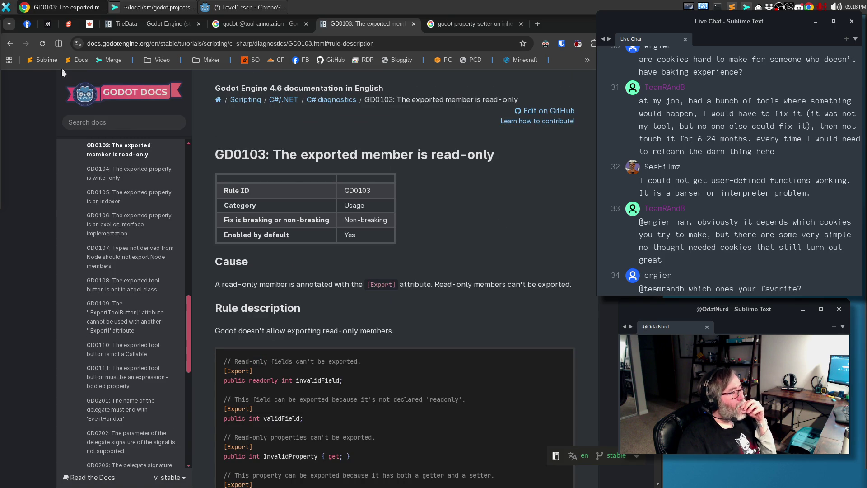
left_click(10, 44)
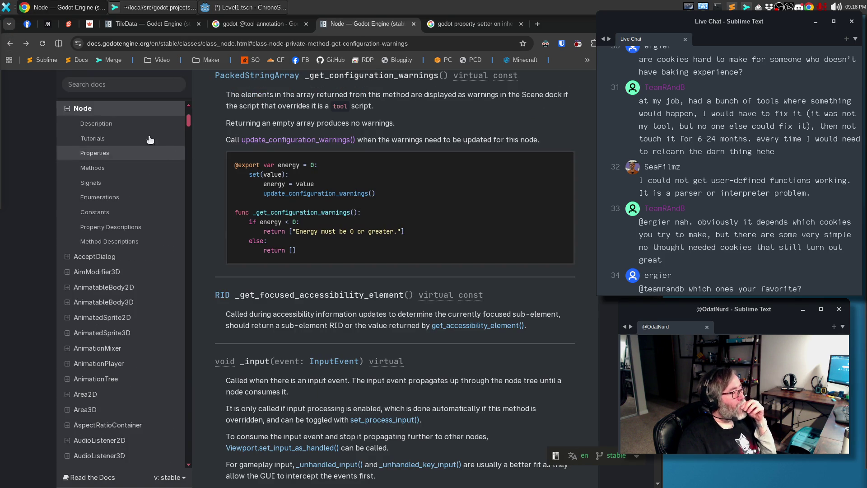
left_click(123, 85)
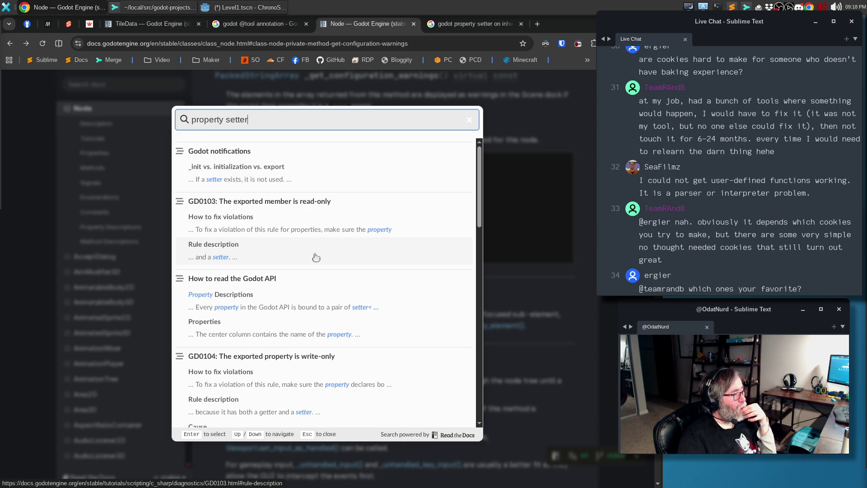
left_click(223, 186)
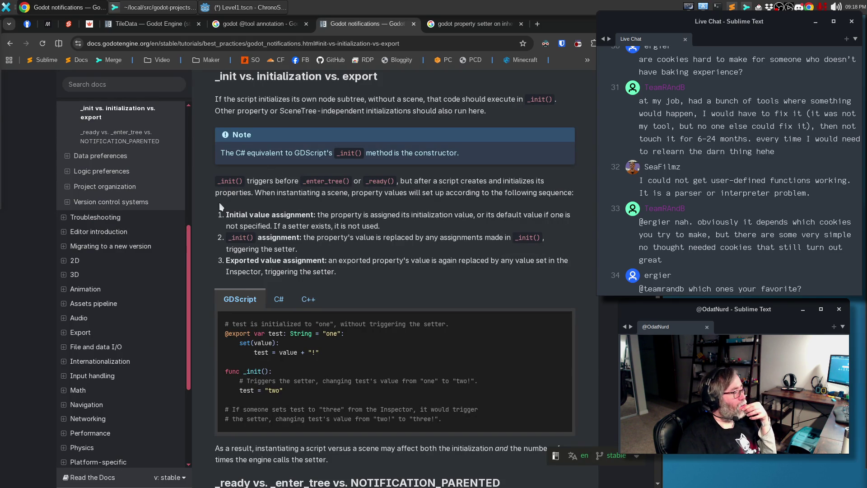
scroll(166, 224, "up", 5)
left_click(95, 84)
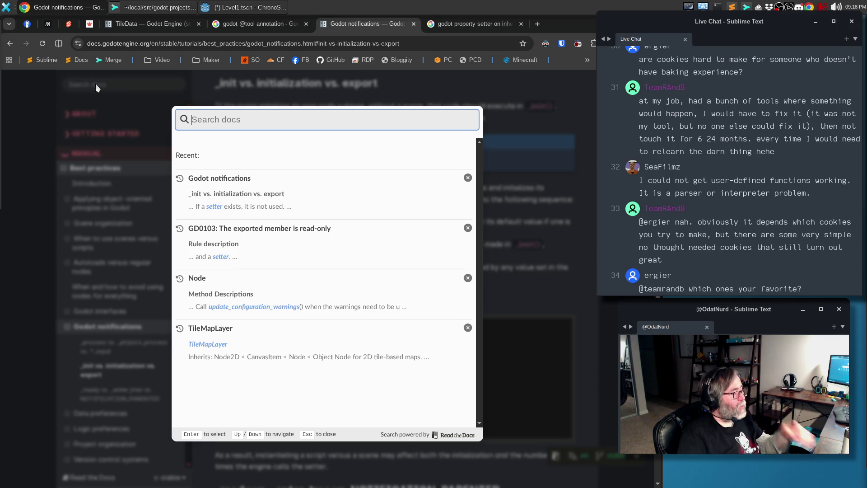
type("por")
key("BackSpace")
key("BackSpace")
key("BackSpace")
type("defining propert")
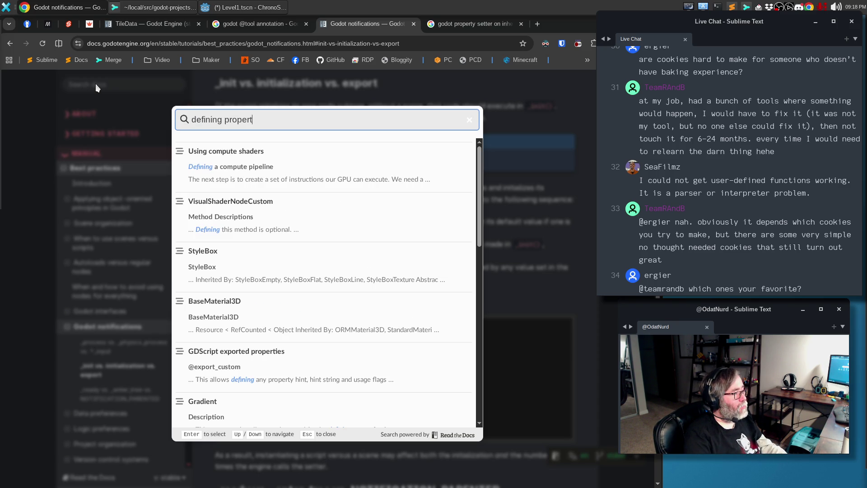
type("ies")
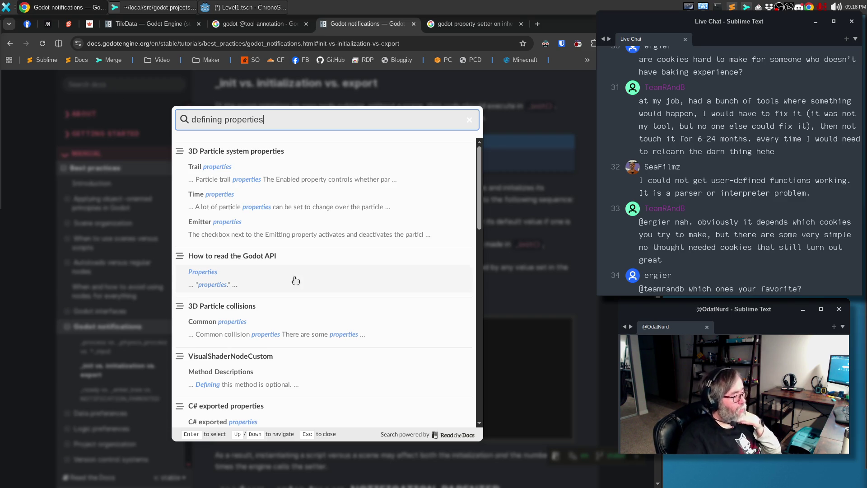
scroll(269, 277, "down", 5)
scroll(328, 249, "down", 3)
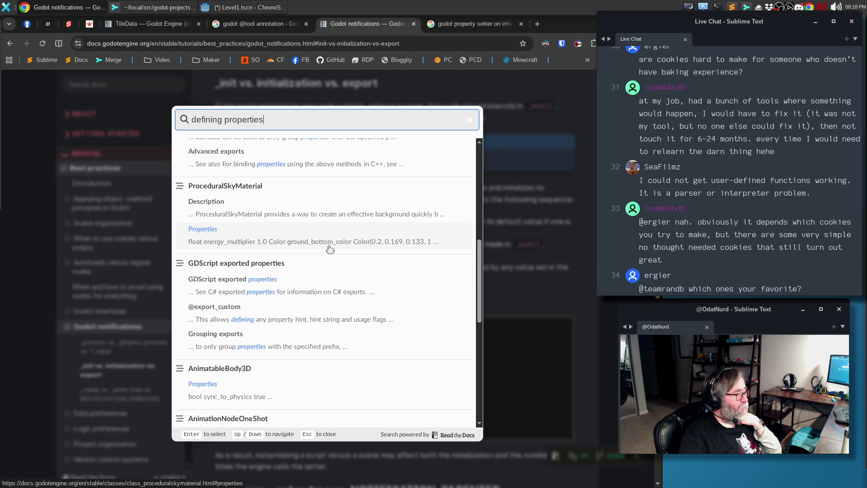
scroll(330, 248, "down", 10)
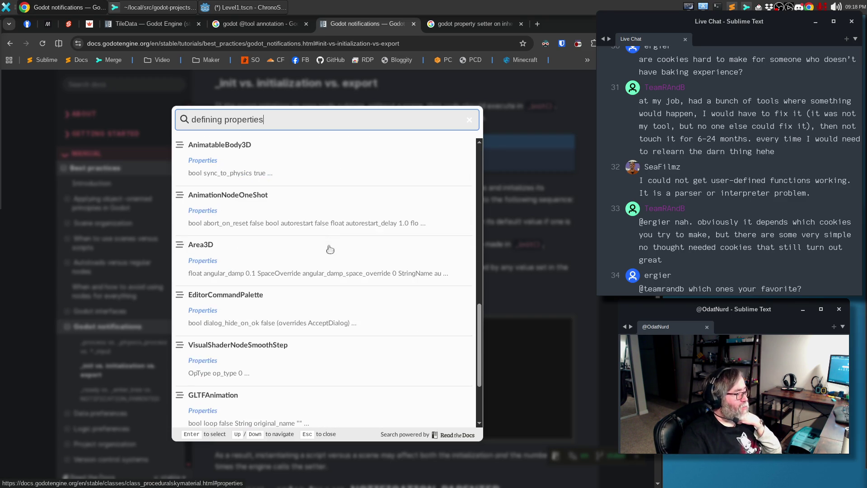
left_click(546, 364)
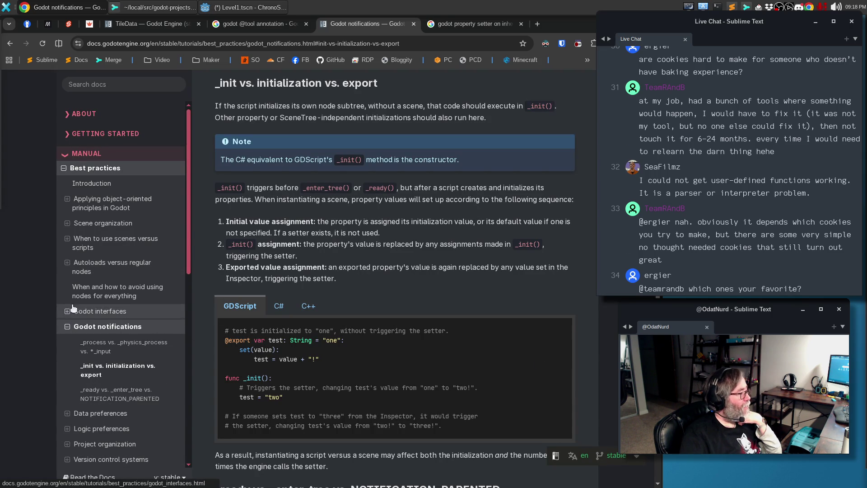
- Expand and collapse the sidebar's Engine details, About, Getting started and Manual sections
scroll(80, 192, "down", 2)
scroll(80, 192, "down", 10)
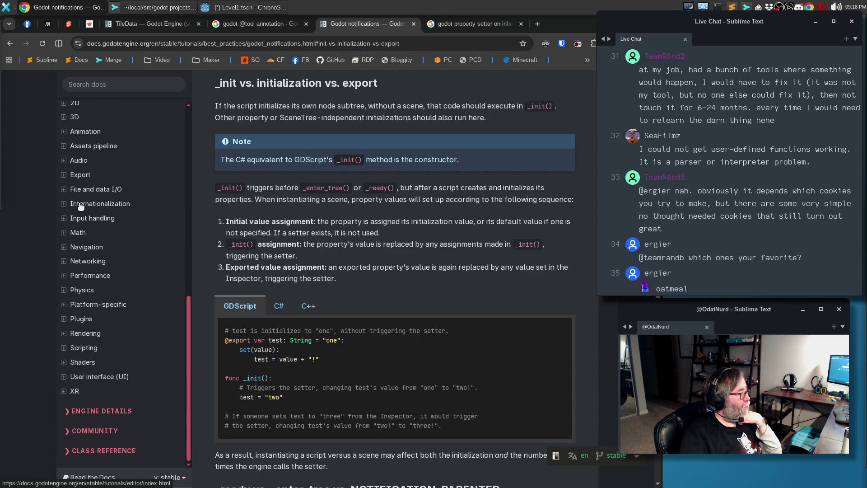
left_click(67, 411)
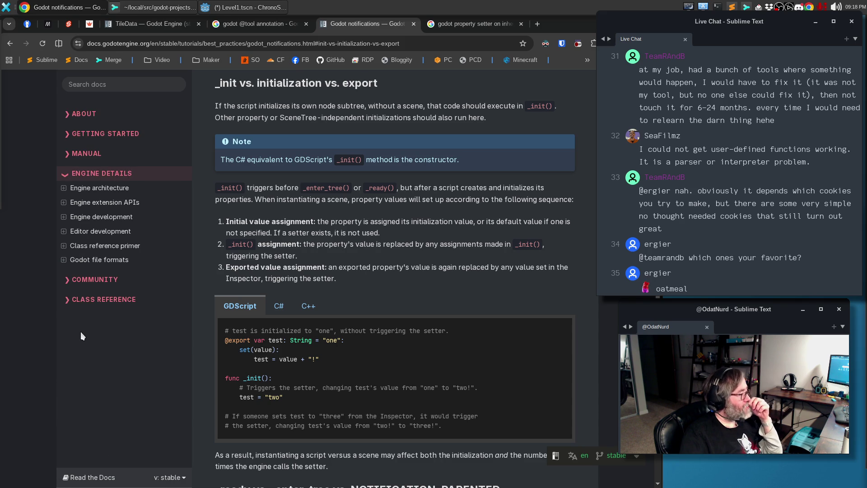
scroll(74, 252, "up", 10)
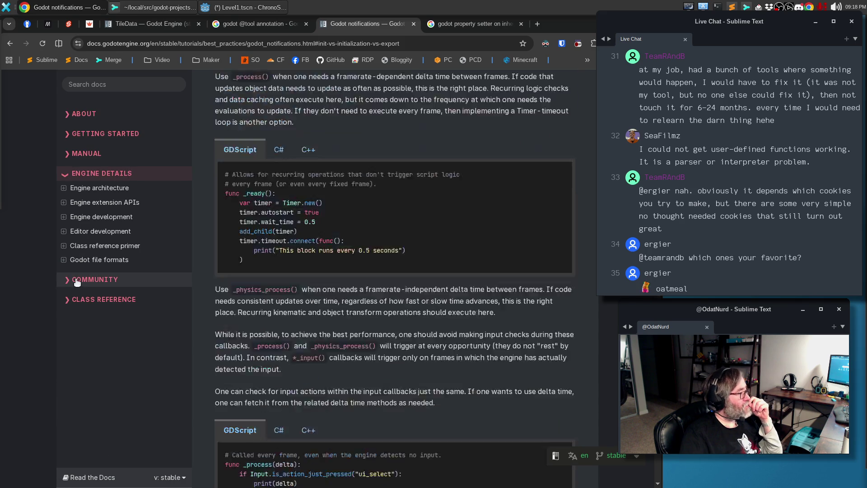
left_click(66, 117)
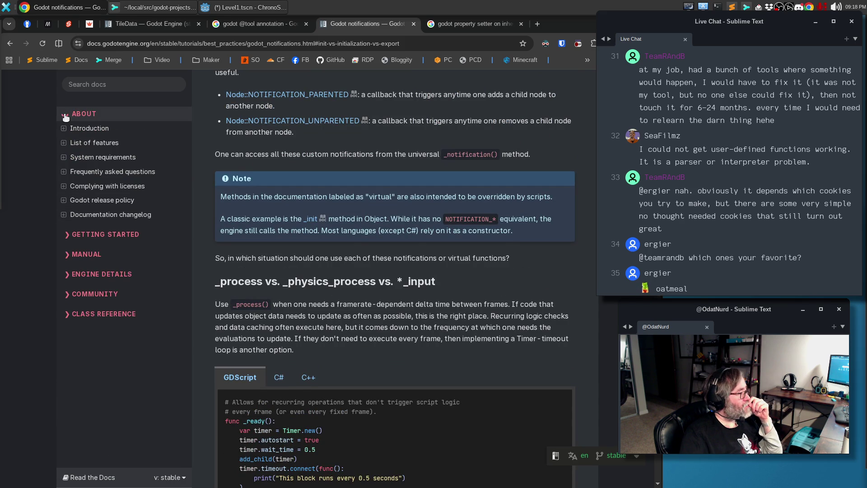
left_click(66, 115)
left_click(65, 136)
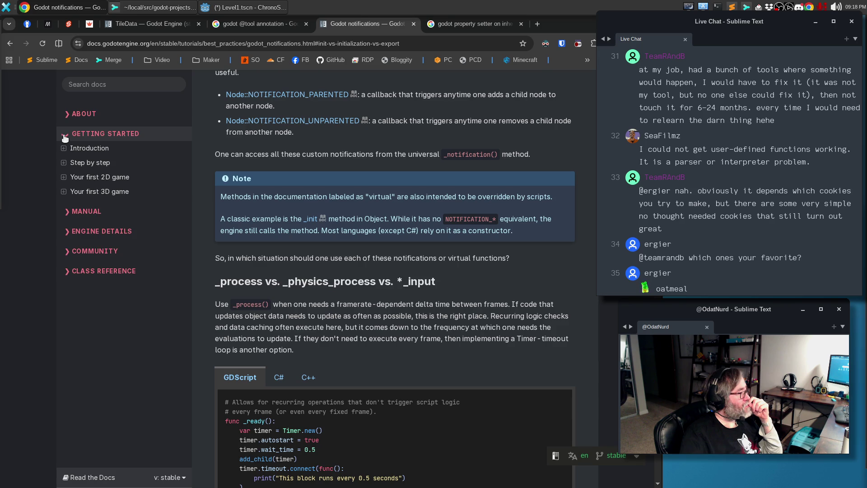
left_click(64, 149)
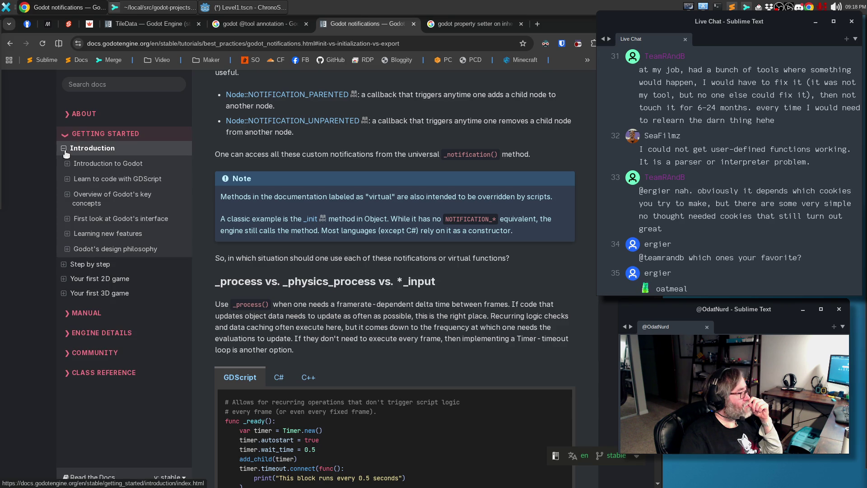
left_click(65, 150)
left_click(67, 214)
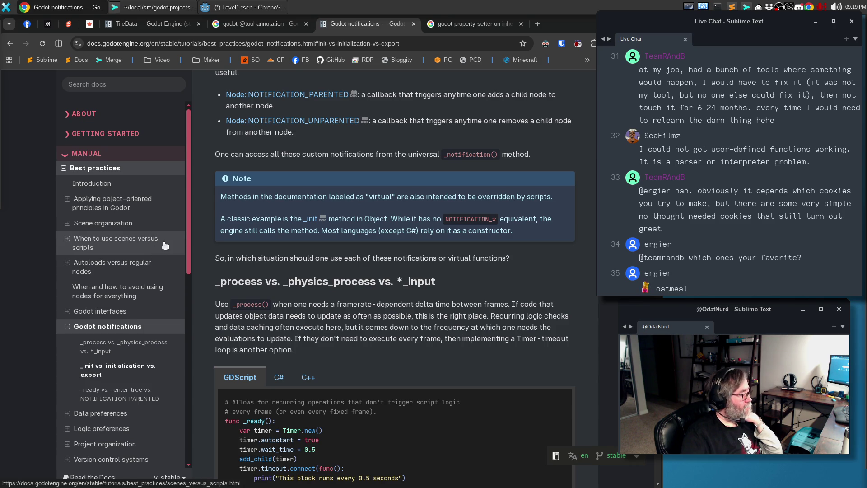
- Expand Class Reference to reveal All classes, Globals, Nodes and Resources
scroll(165, 245, "down", 1)
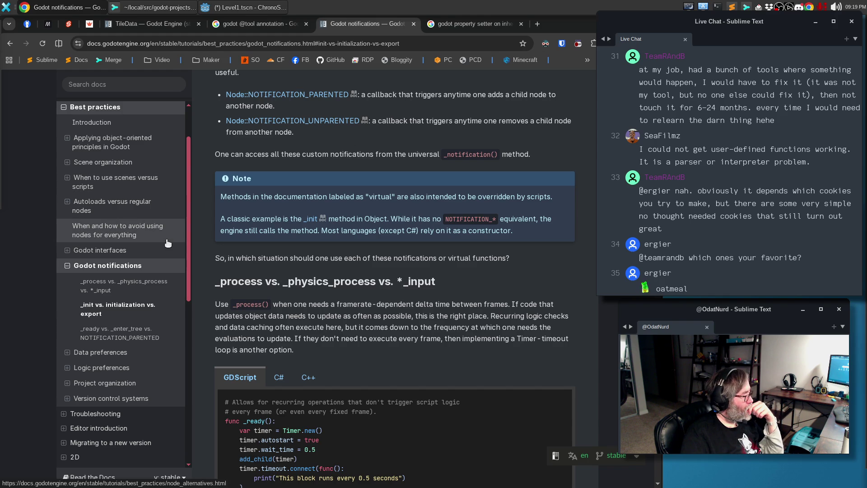
scroll(125, 387, "down", 2)
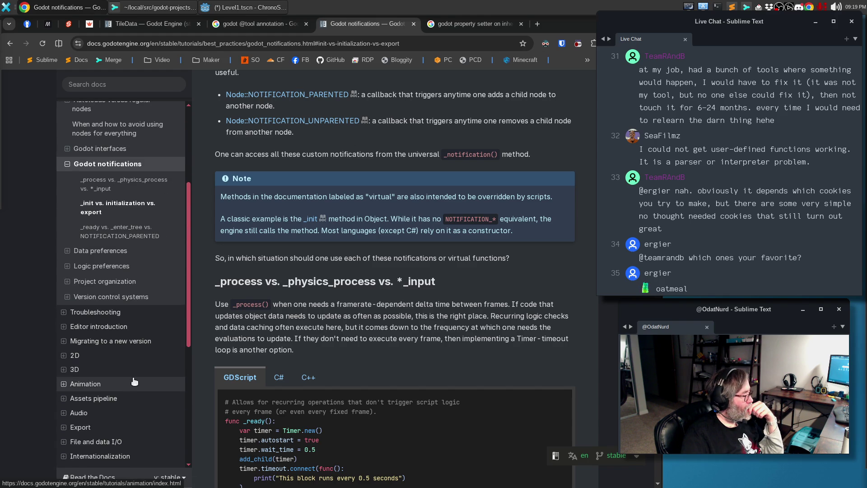
scroll(132, 382, "down", 5)
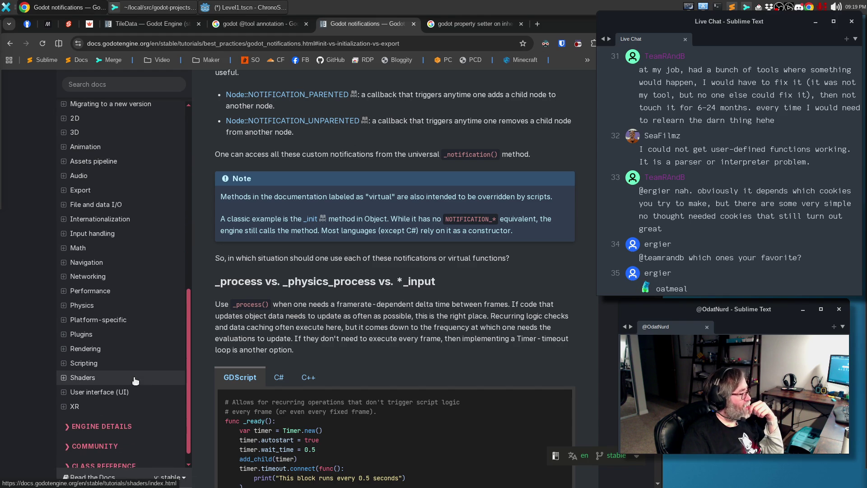
scroll(138, 381, "down", 1)
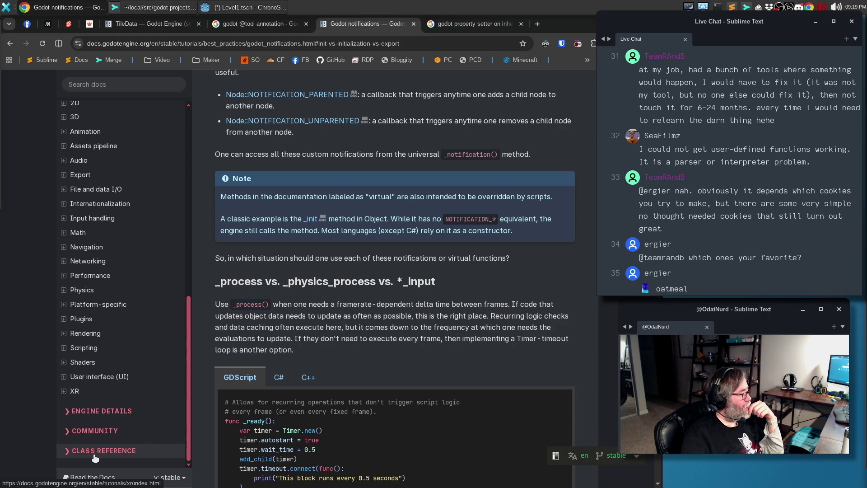
left_click(71, 454)
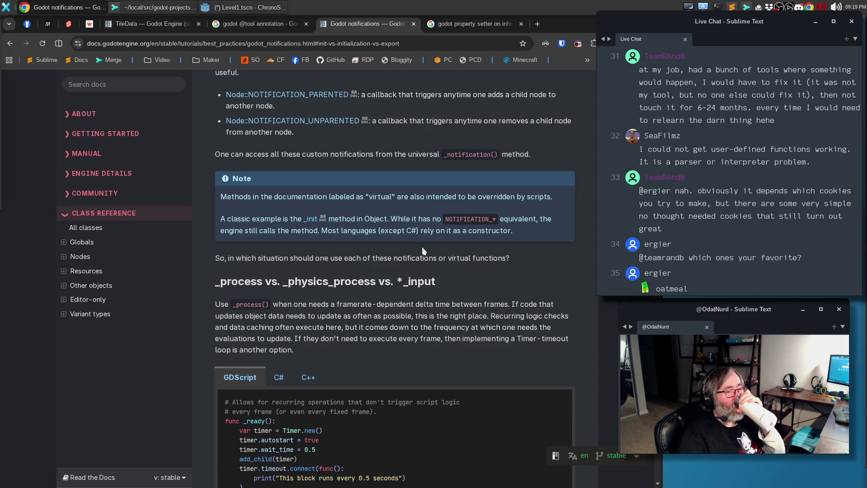
- Back in Godot, add a colon after 'int' on line 9 of map_layer.gd
left_click(259, 11)
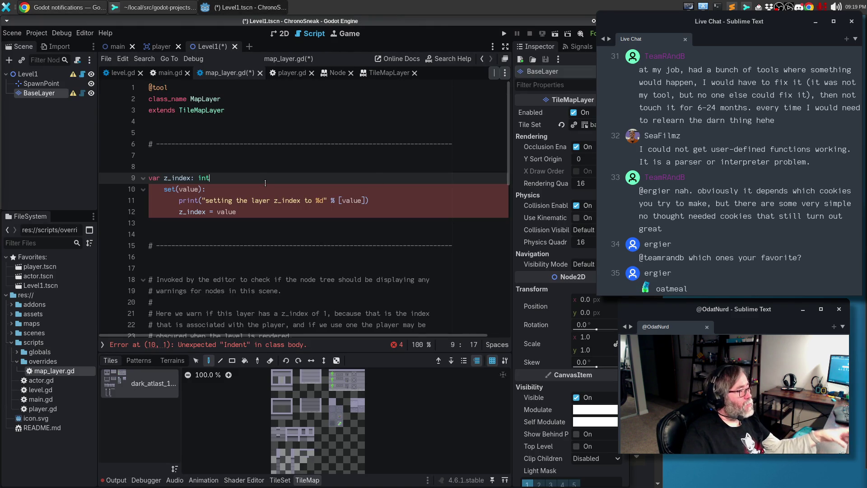
type(":")
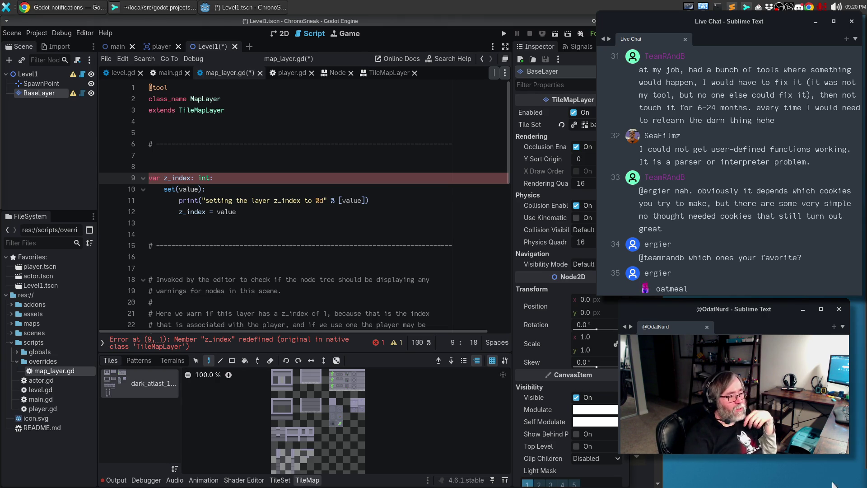
- Filter BaseLayer's Inspector by 'z', revert Z Index, then set it to 1 again
left_click(577, 85)
type("z")
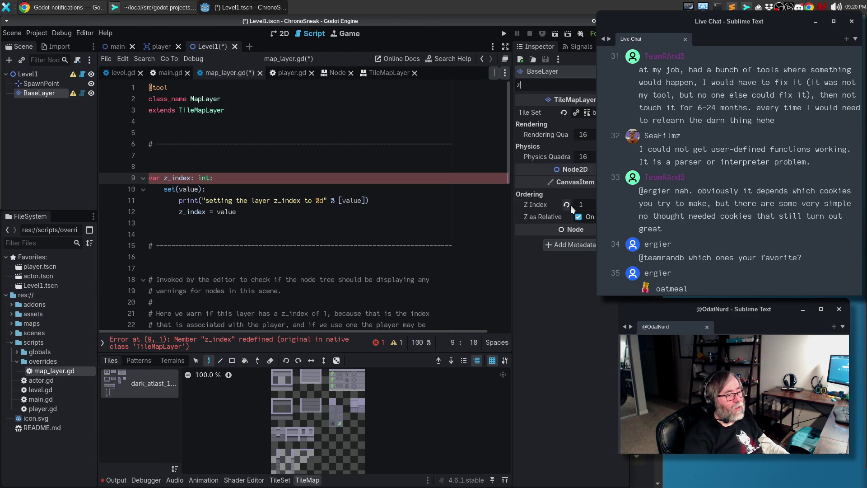
left_click(566, 204)
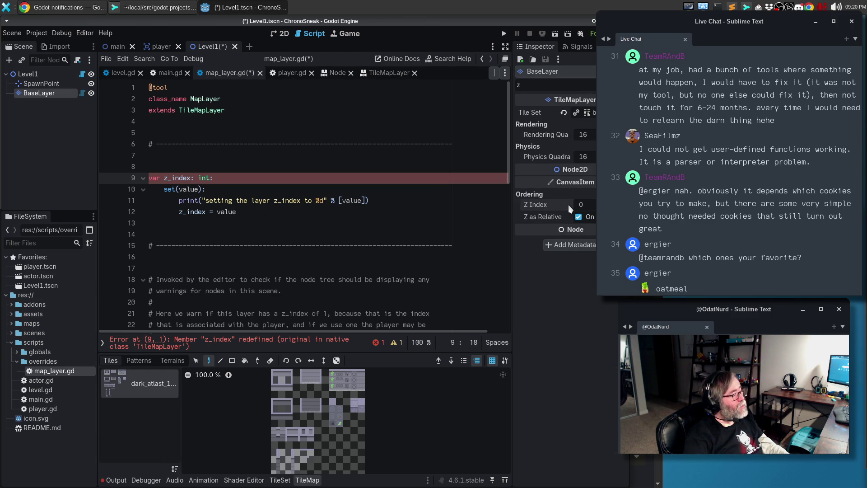
left_click(586, 206)
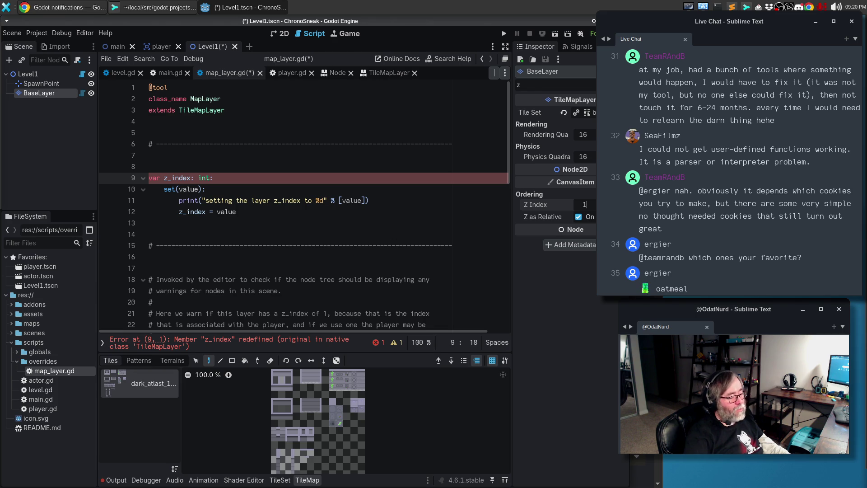
key("Return")
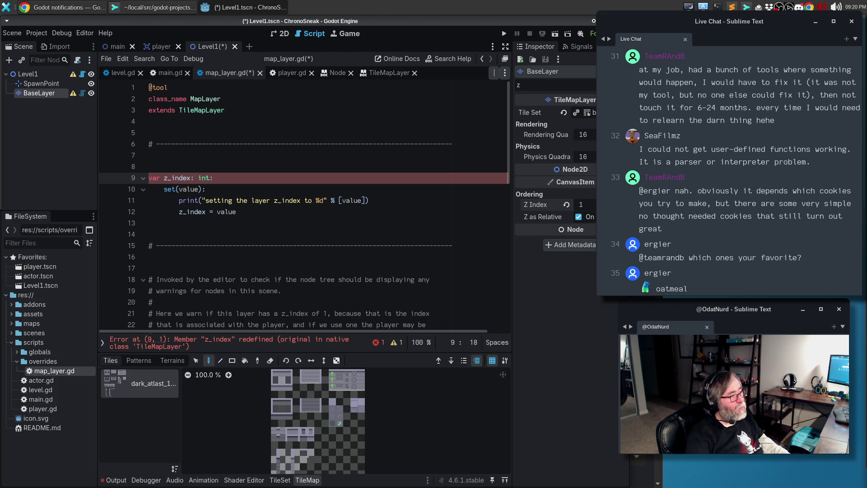
- Delete the z_index override block (lines 6–14) from map_layer.gd and save
left_click(171, 143)
left_click_drag(171, 143, 165, 233)
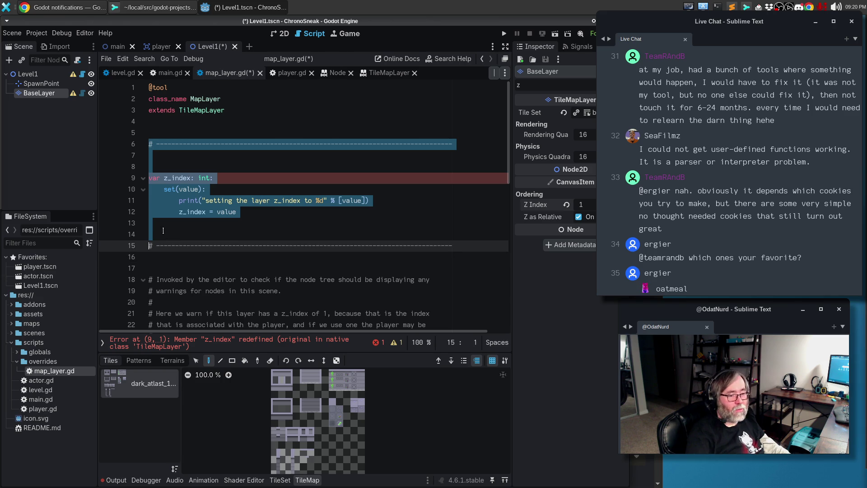
key("Delete")
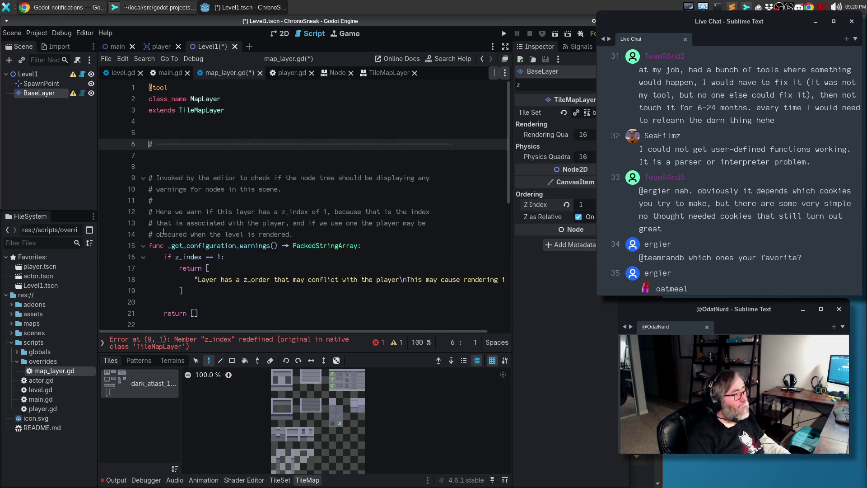
key("ctrl+s")
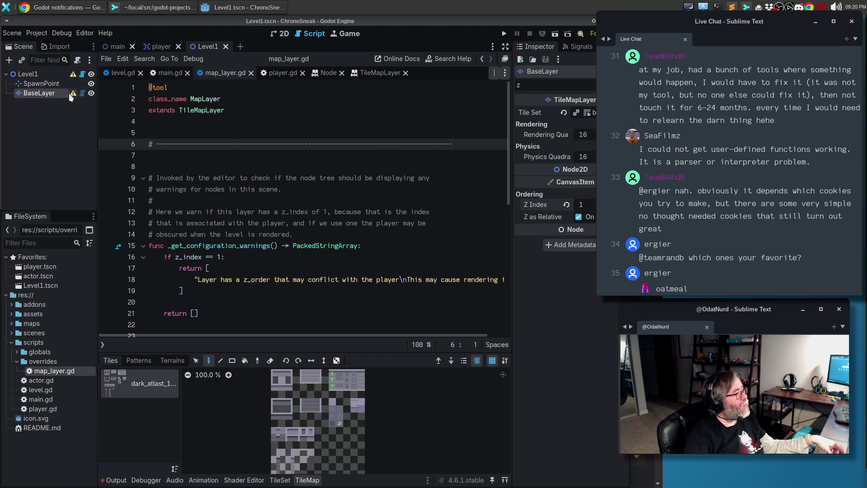
- Check BaseLayer's z-order warning, reset Z Index to 0, and point out the script's z_index comment
mouse_move(75, 97)
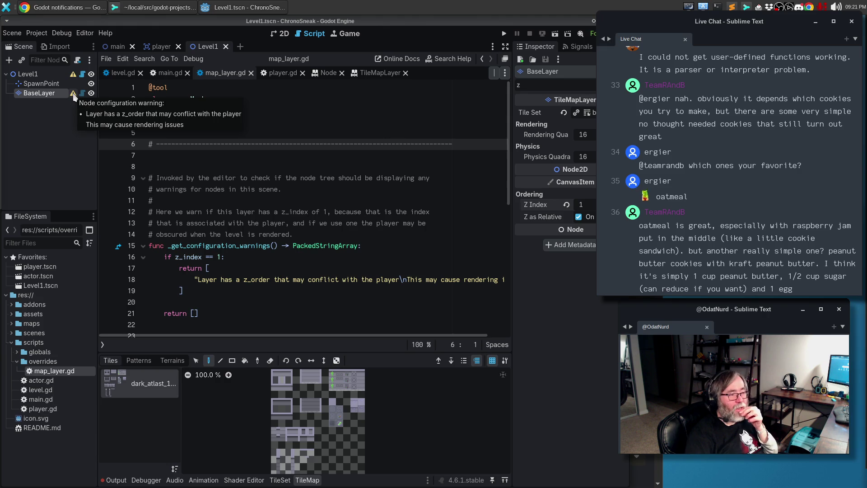
left_click(566, 204)
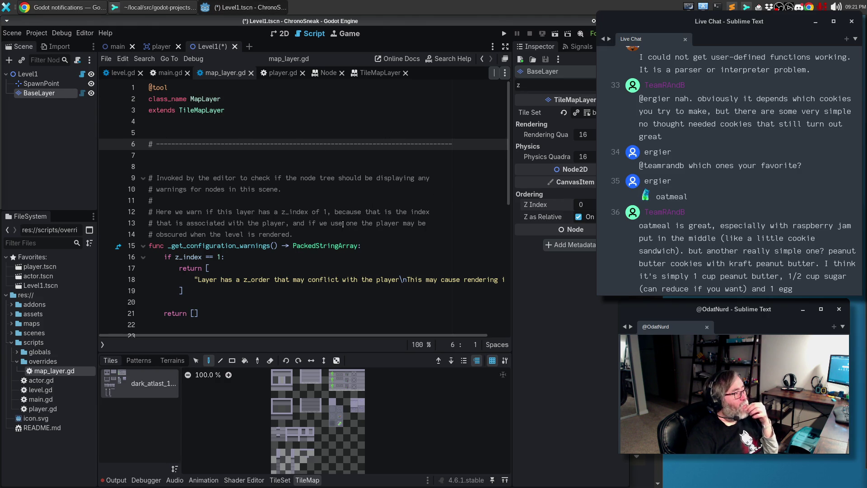
left_click(378, 235)
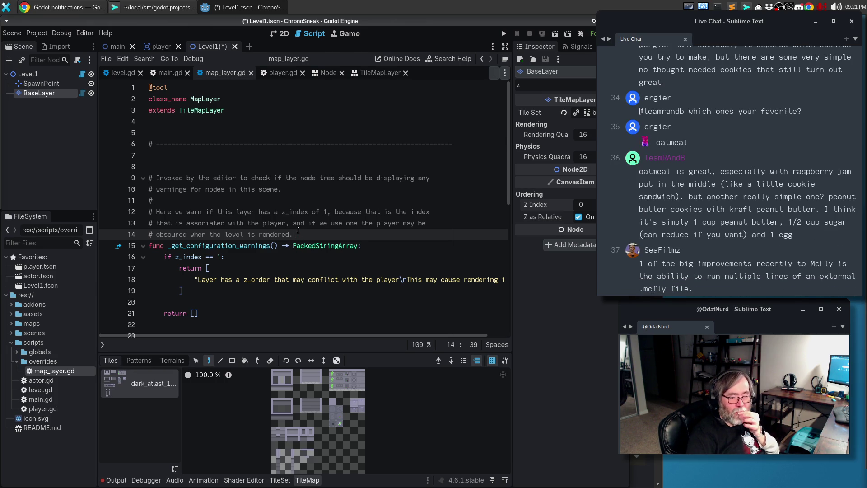
left_click(308, 211)
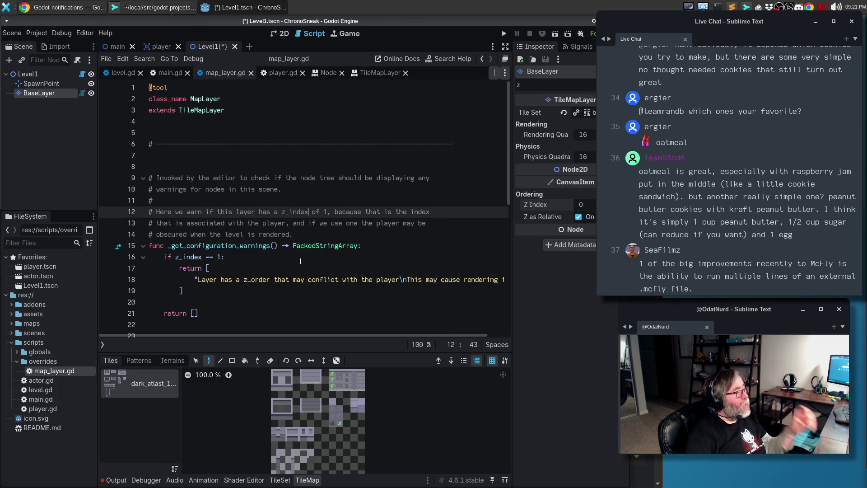
left_click_drag(288, 350, 291, 357)
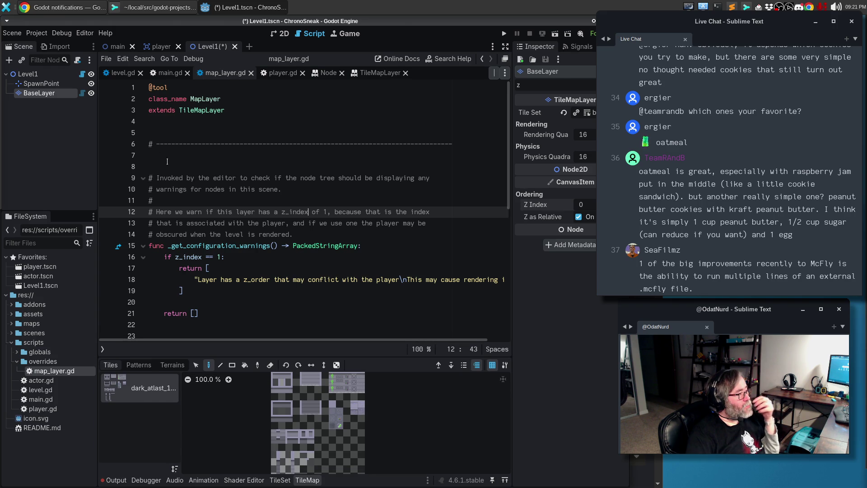
left_click(273, 168)
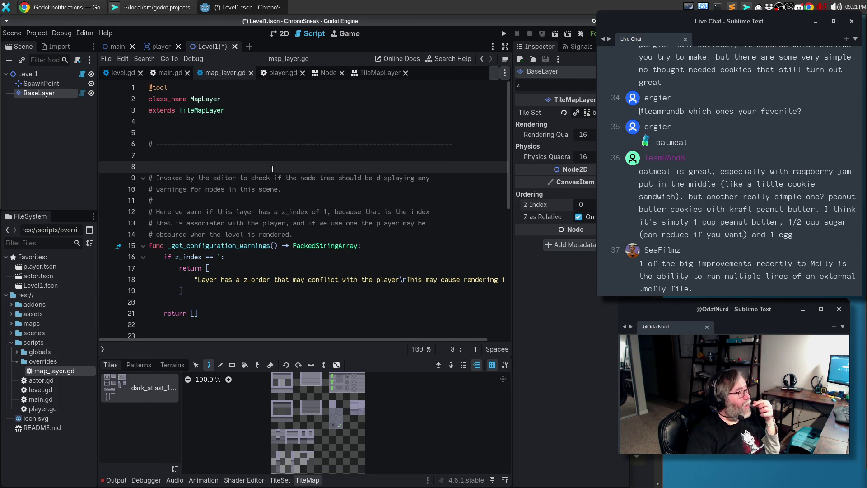
- Switch to level.gd and point out its spawn_point and spawn_facing exports
left_click(238, 124)
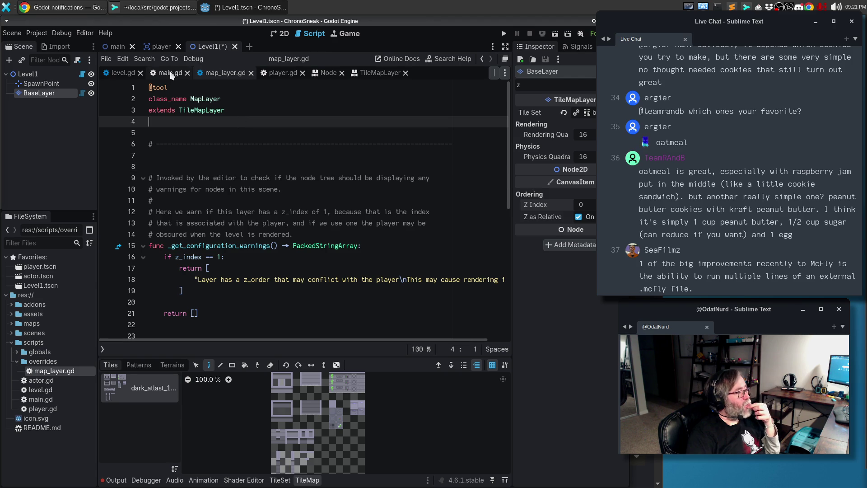
left_click(120, 72)
scroll(346, 274, "up", 15)
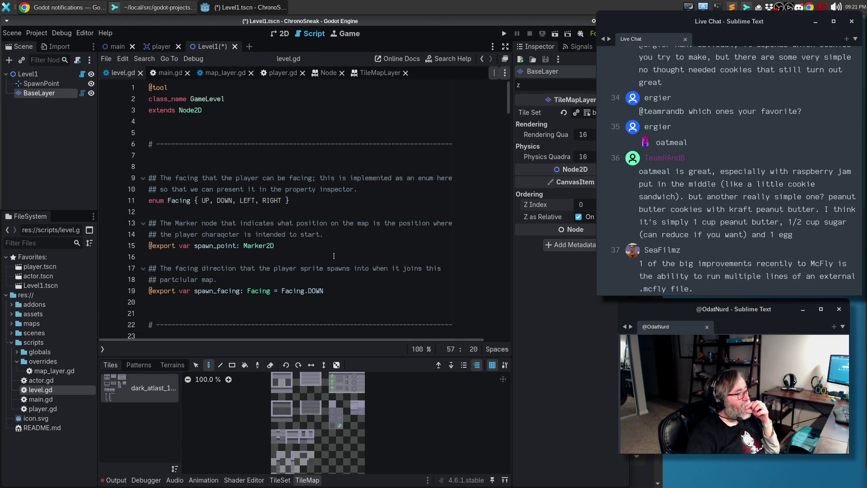
left_click(355, 229)
left_click(305, 243)
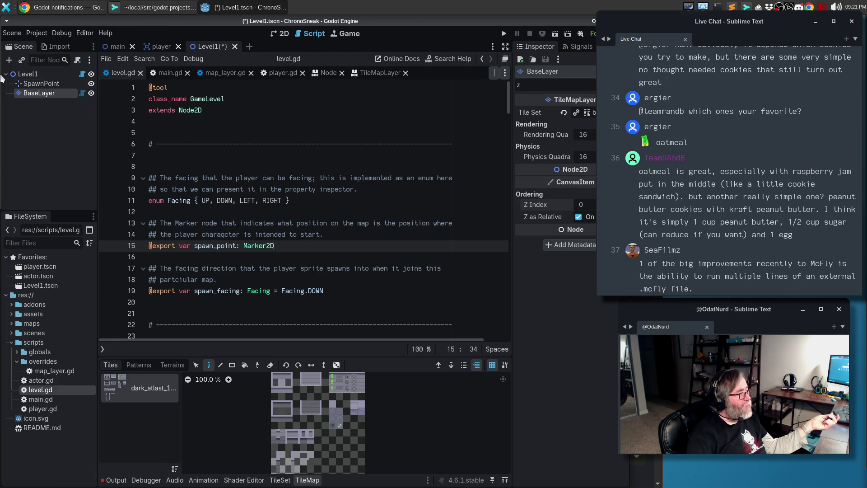
- Return to 2D, clear the Inspector filter, and select Level1 to show Spawn Point and Spawn Facing
left_click(280, 33)
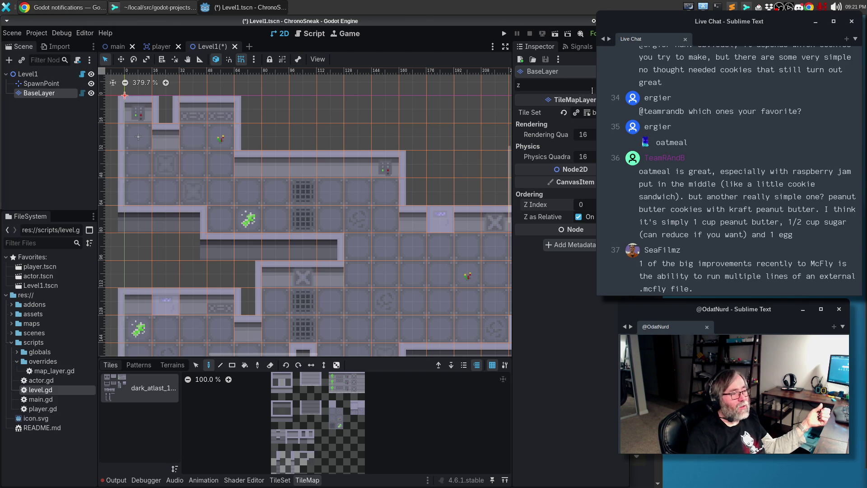
key("BackSpace")
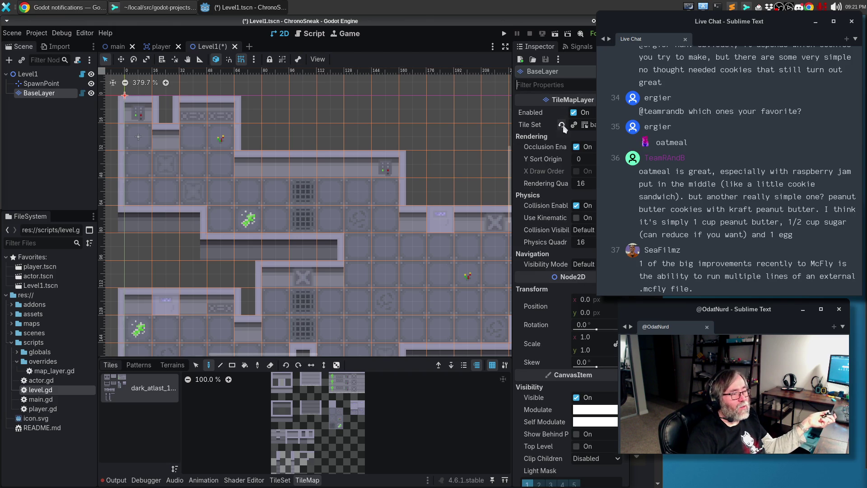
left_click(28, 73)
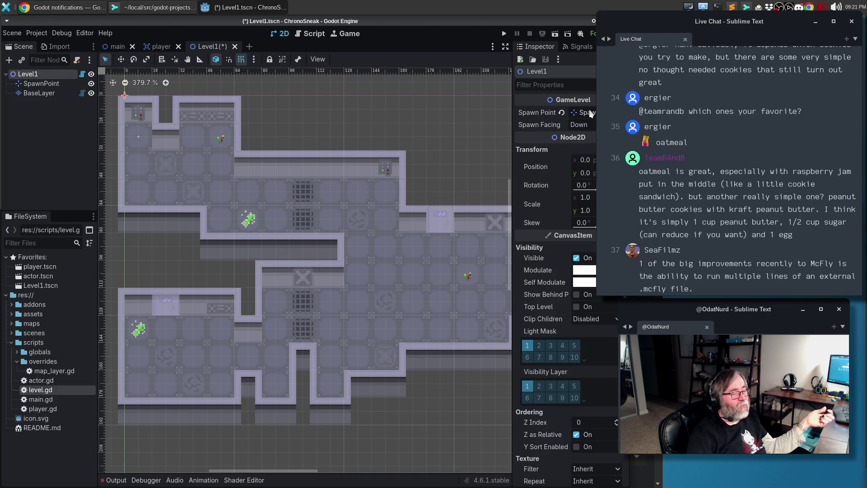
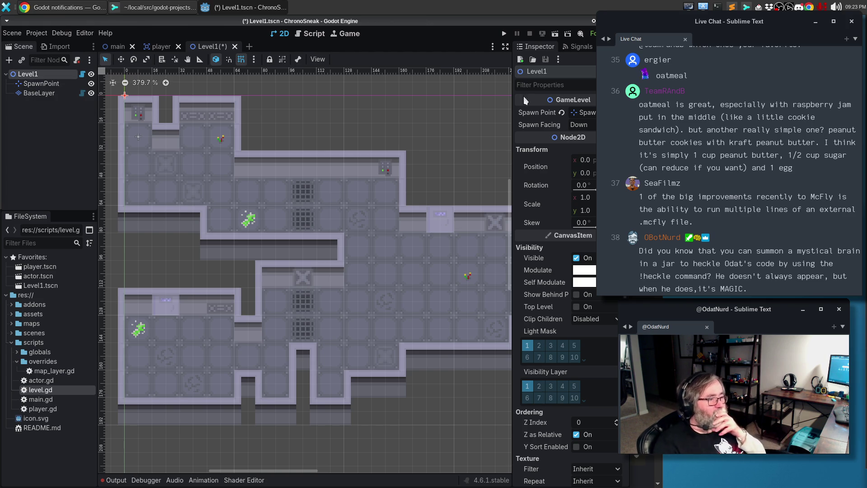
- Check the notifications docs in Chrome, then return to Godot and save Level1.tscn
left_click(236, 8)
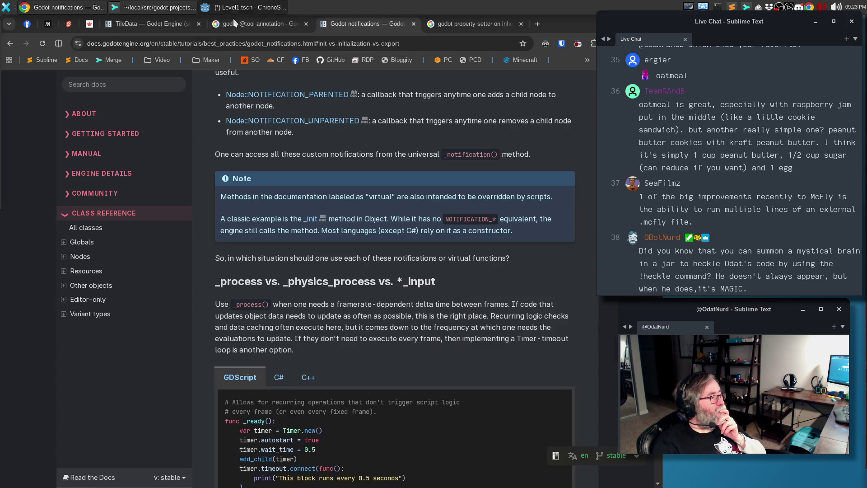
left_click(244, 7)
key("ctrl+s")
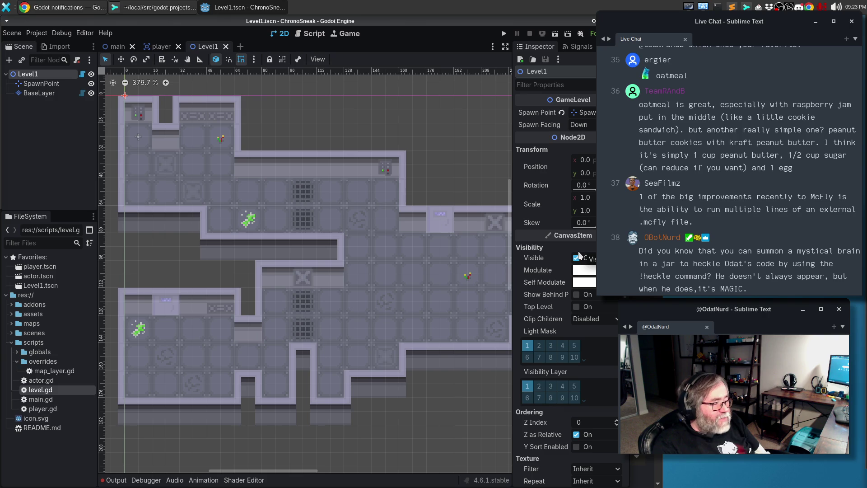
scroll(580, 256, "down", 6)
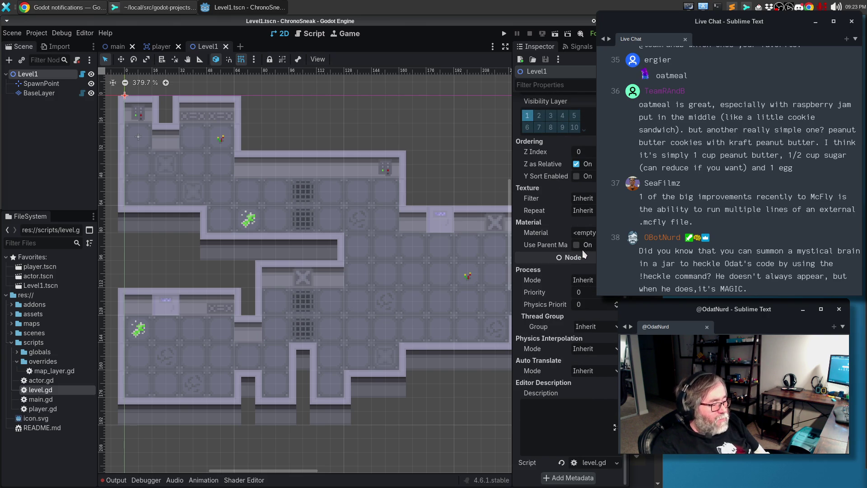
scroll(581, 248, "up", 6)
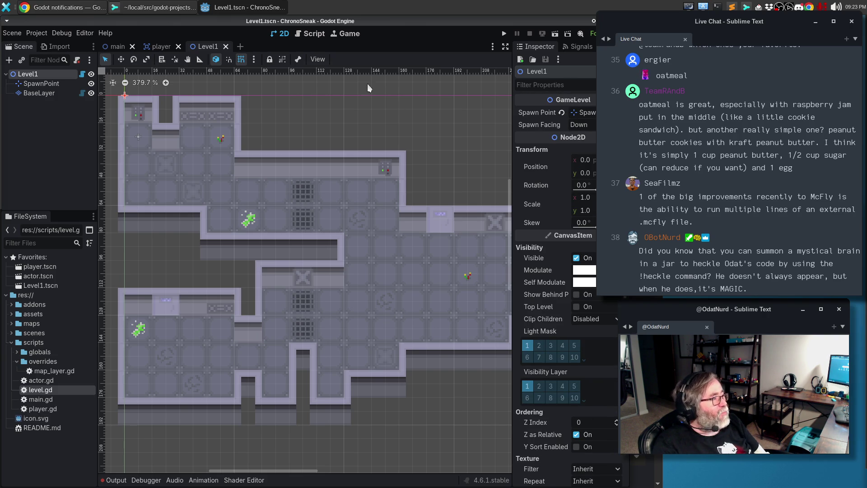
left_click(311, 33)
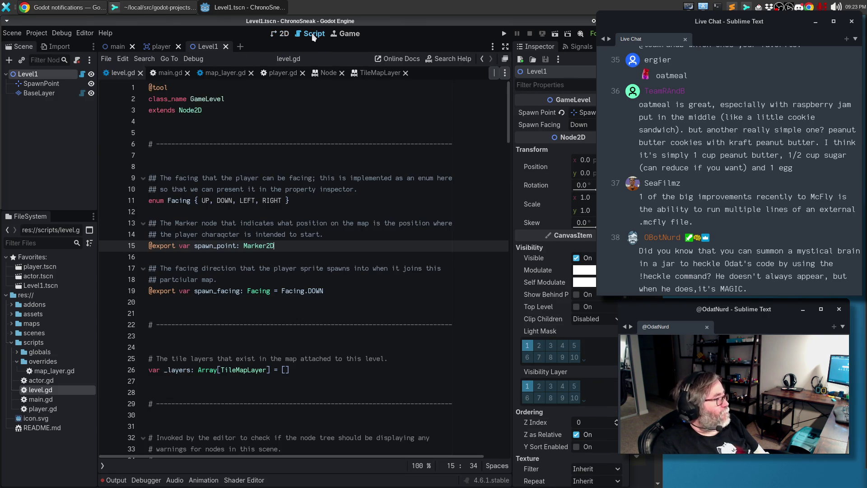
- Close the main.gd, map_layer.gd and player.gd scripts and the Node and TileMapLayer help pages
left_click(171, 76)
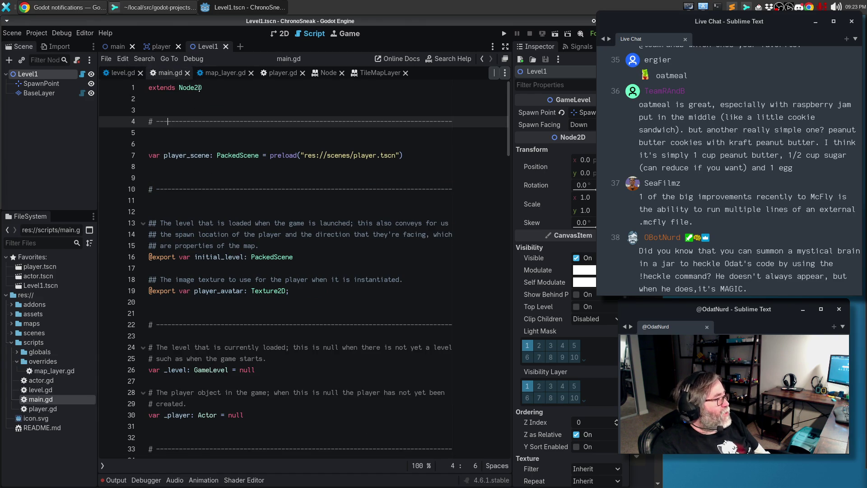
left_click(187, 72)
left_click(178, 75)
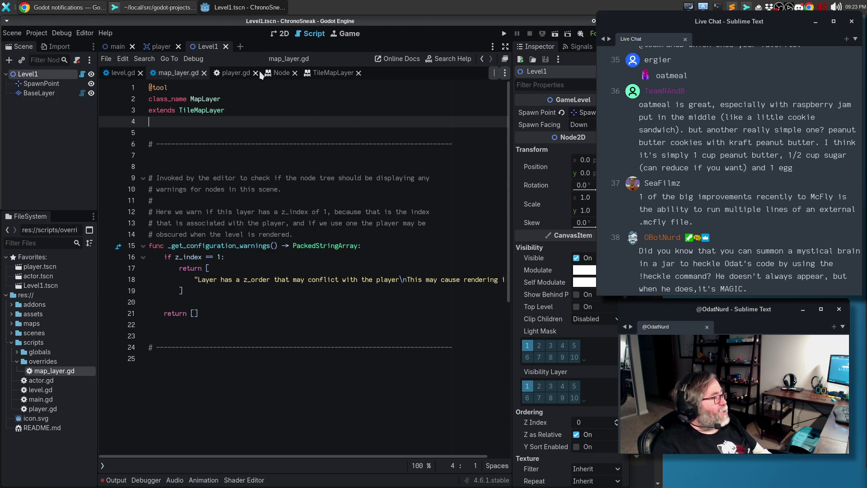
left_click(204, 73)
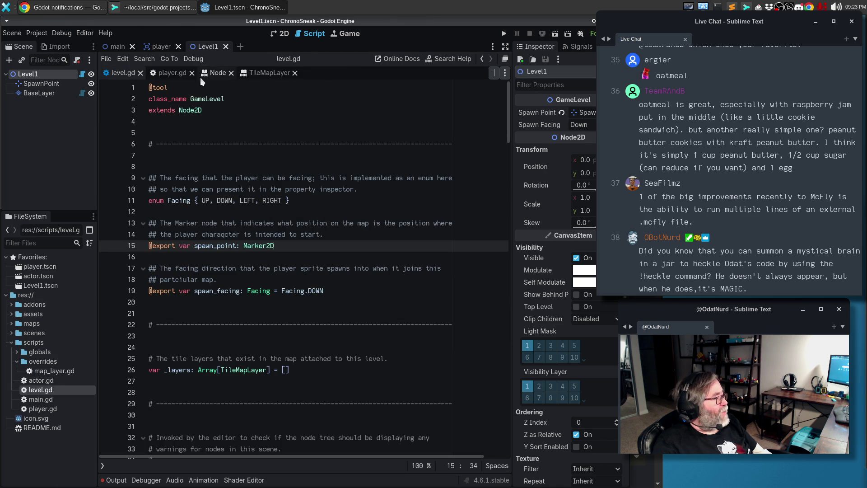
left_click(185, 77)
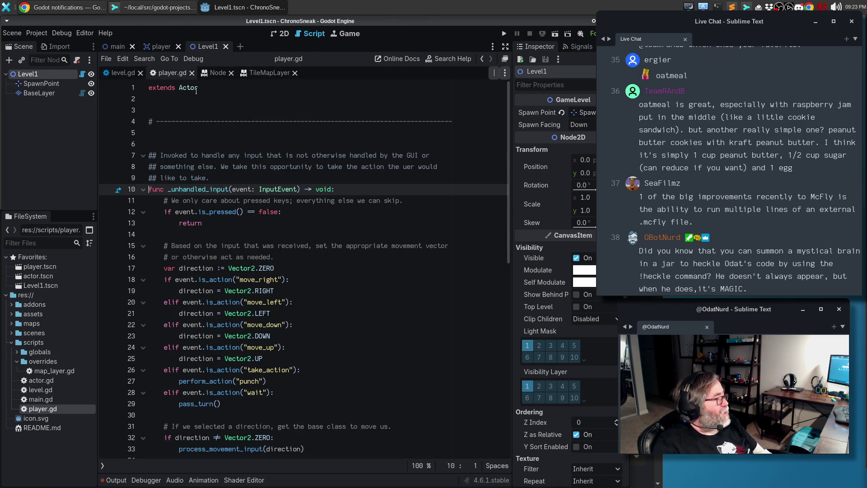
left_click(191, 74)
left_click(180, 73)
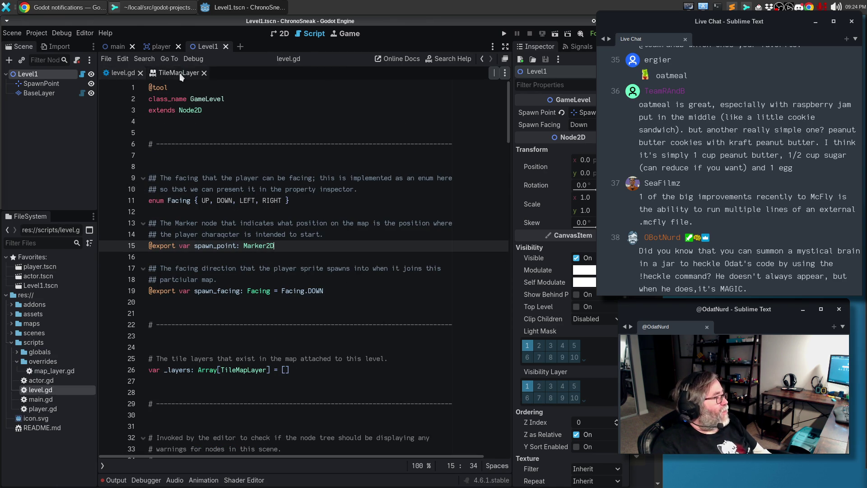
left_click(180, 74)
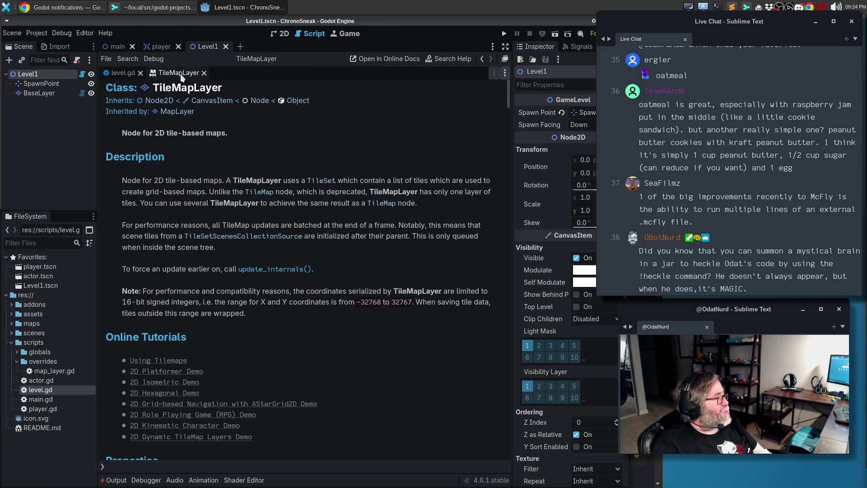
left_click(204, 73)
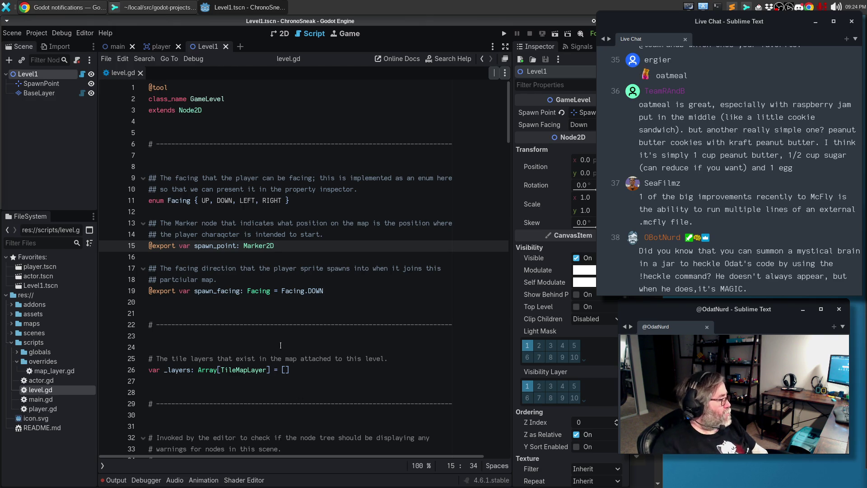
right_click(43, 361)
- Open map_layer.gd and copy all of its code
mouse_move(54, 361)
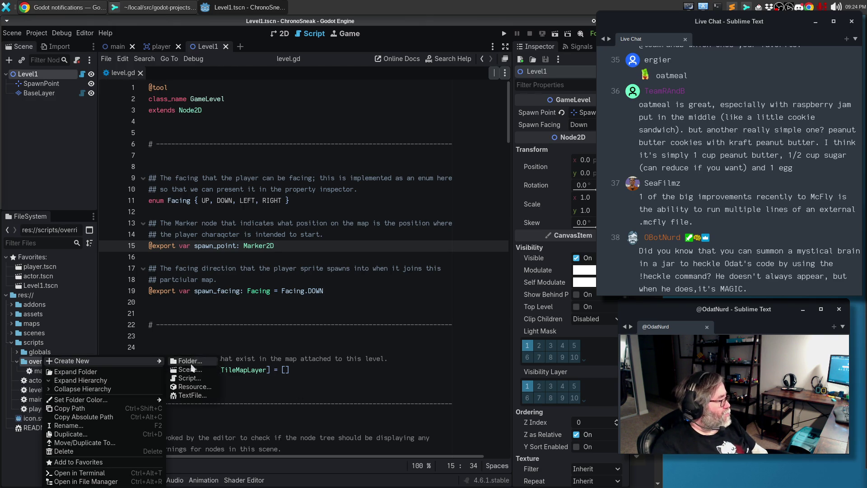
left_click(165, 312)
key("Down")
key("Down")
key("Down")
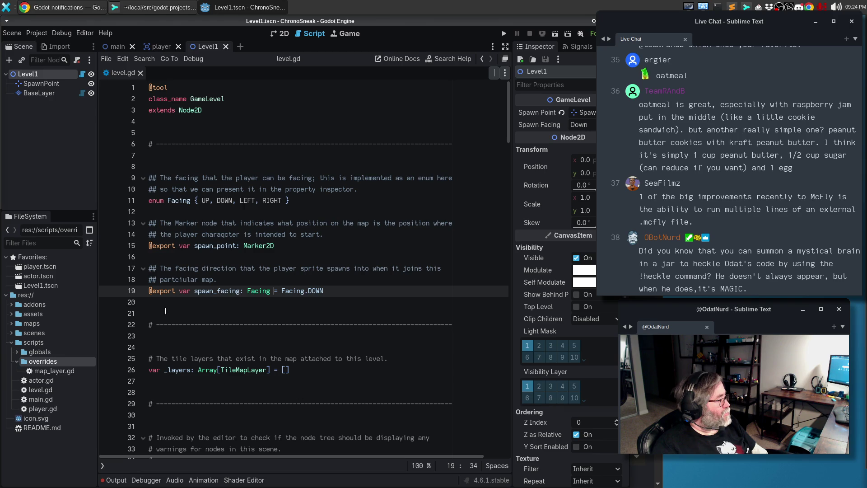
double_click(64, 371)
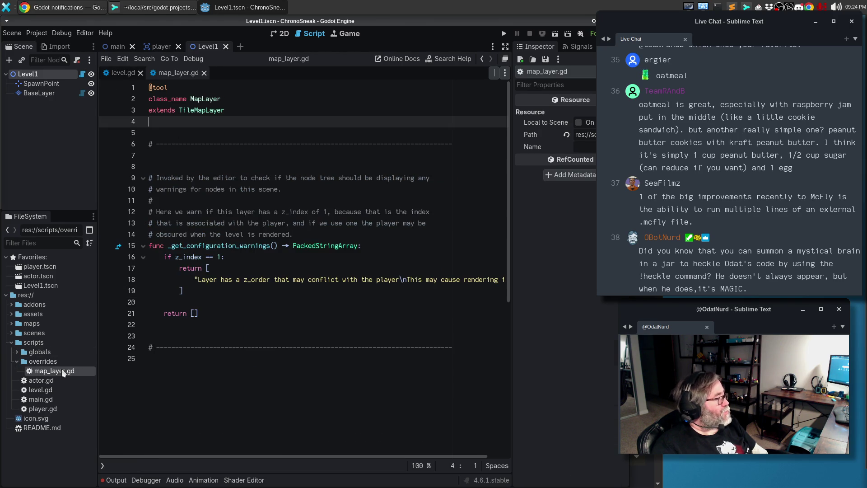
key("ctrl+a")
key("ctrl+c")
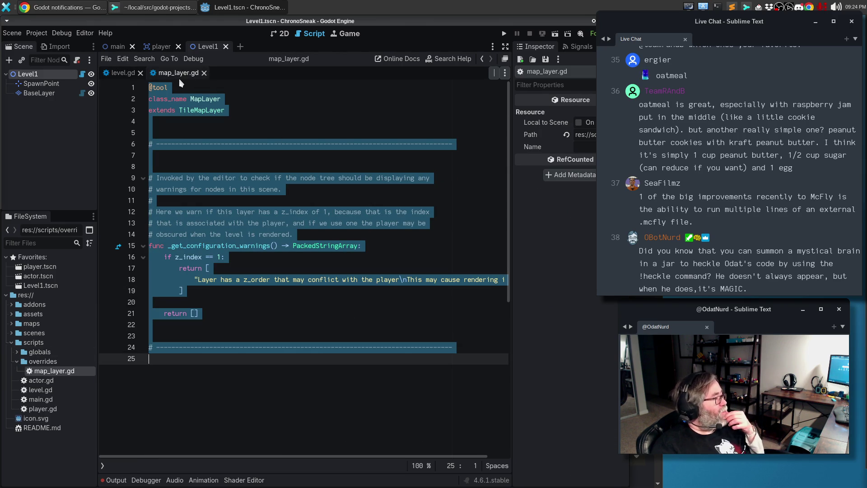
left_click(204, 74)
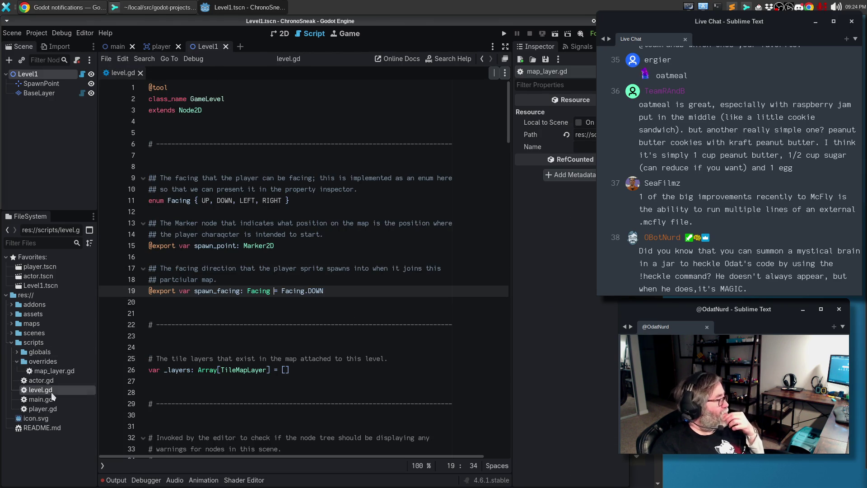
- Create entity_spawn.gd in the overrides folder and replace its contents with the copied code
right_click(43, 362)
mouse_move(91, 364)
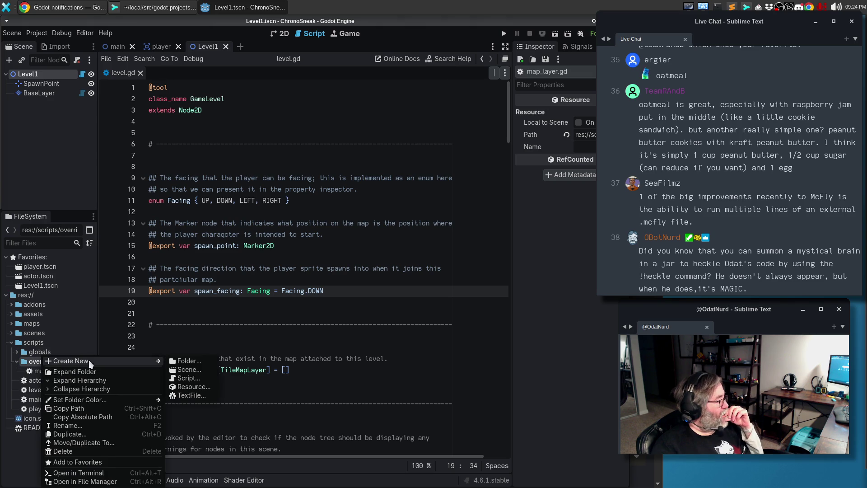
left_click(187, 377)
type("entity_spawn")
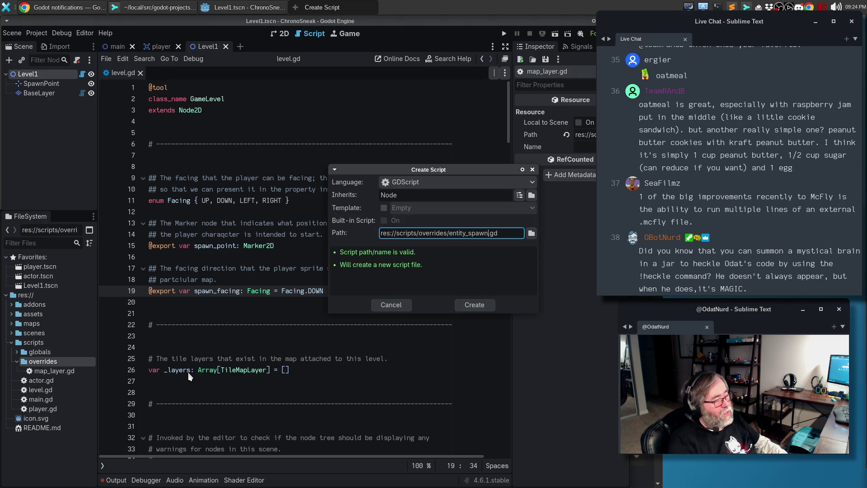
key("Return")
key("ctrl+a")
key("ctrl+v")
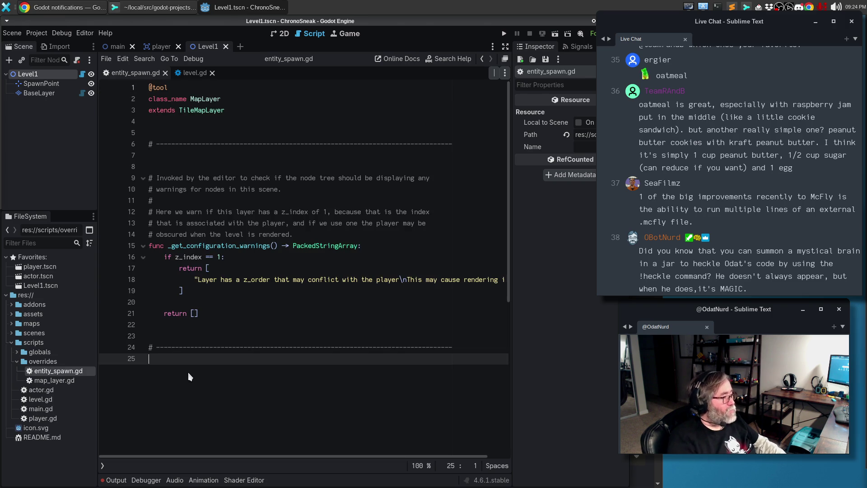
- Rename the class from MapLayer to EntitySpawner and change its base class to Marker2D
double_click(196, 99)
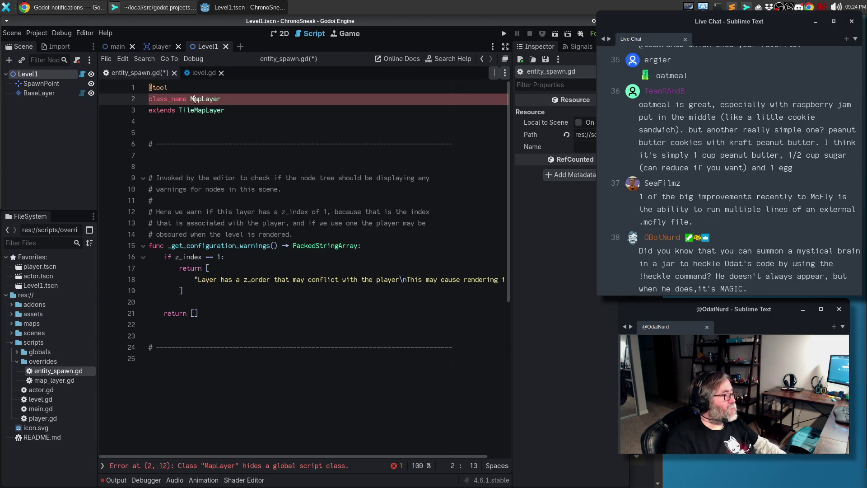
type("EntitySPa")
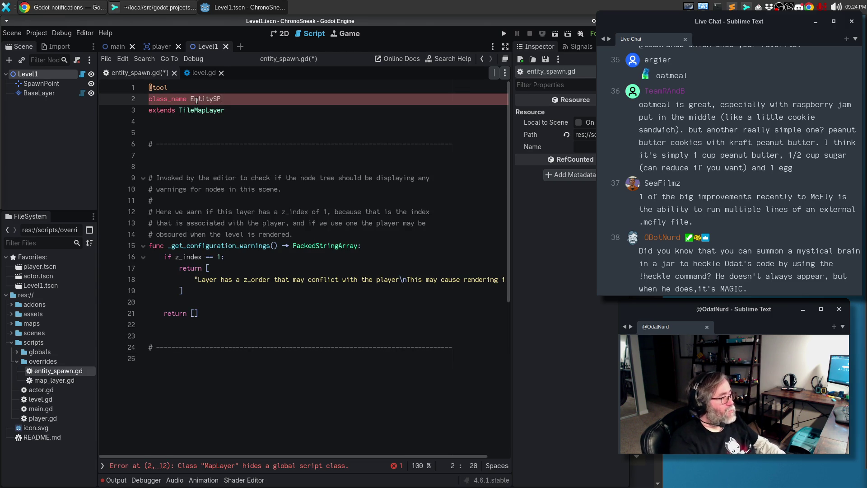
key("BackSpace")
key("BackSpace")
type("pawner")
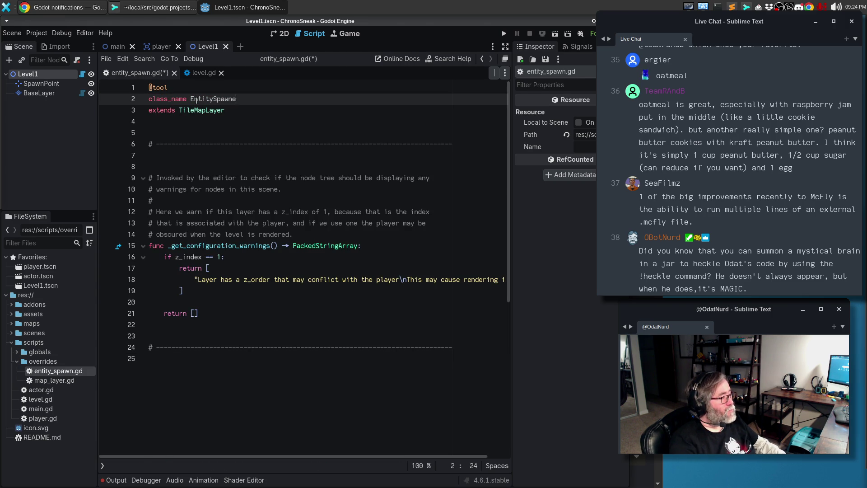
double_click(202, 111)
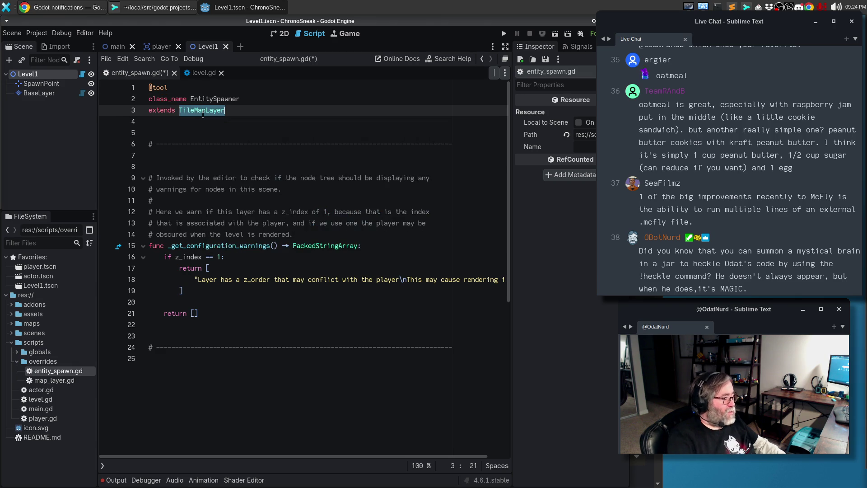
type("Marker")
key("Return")
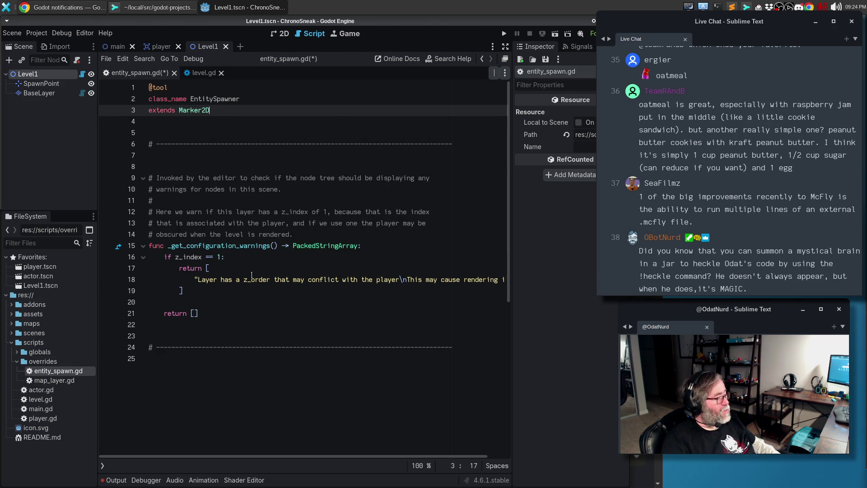
- Paste a new separated section below the script header
left_click(267, 293)
left_click(279, 313)
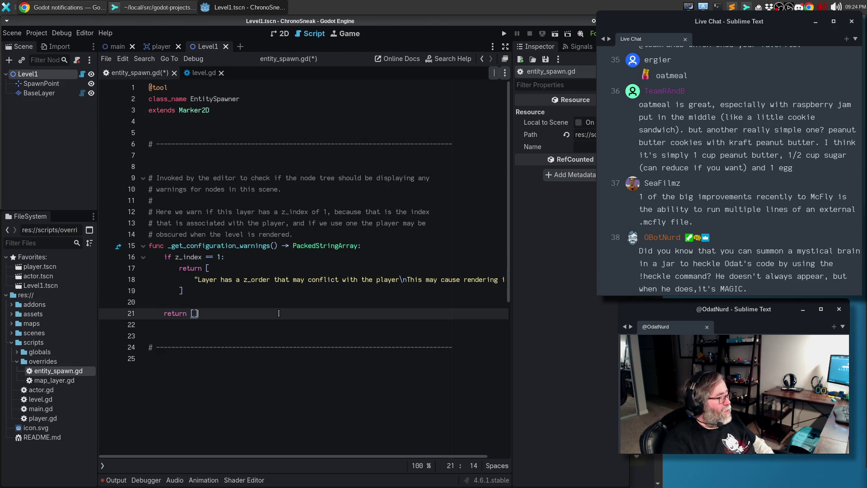
left_click(164, 148)
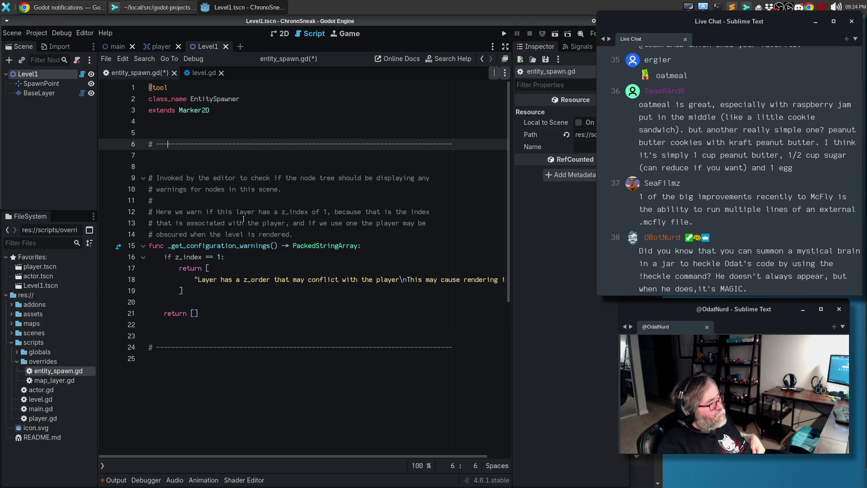
key("Down")
key("ctrl+v")
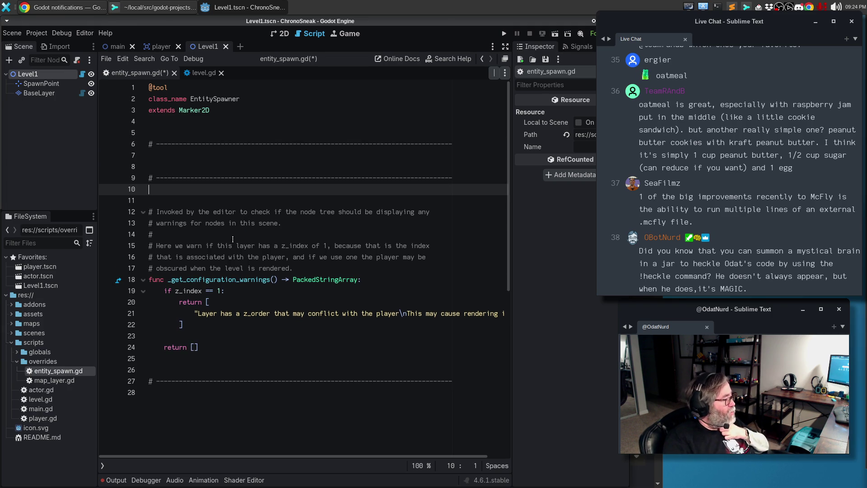
- Open actor.gd from the project files, then close it again
left_click(42, 389)
double_click(42, 389)
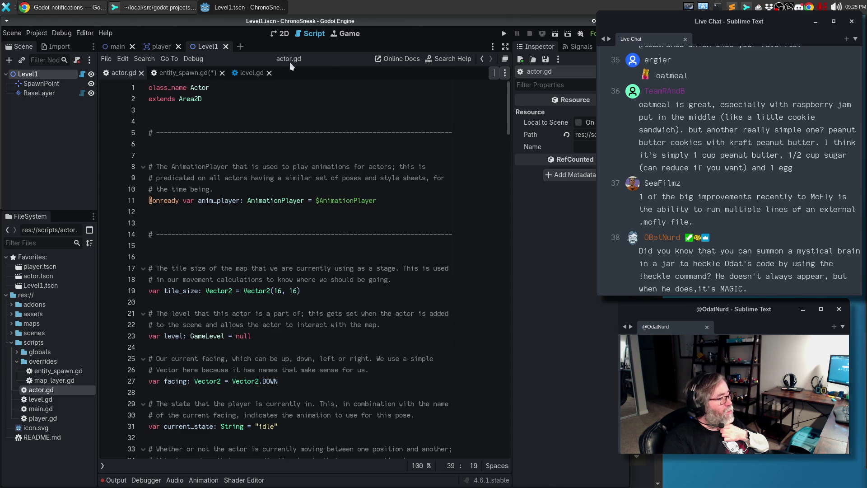
left_click(278, 262)
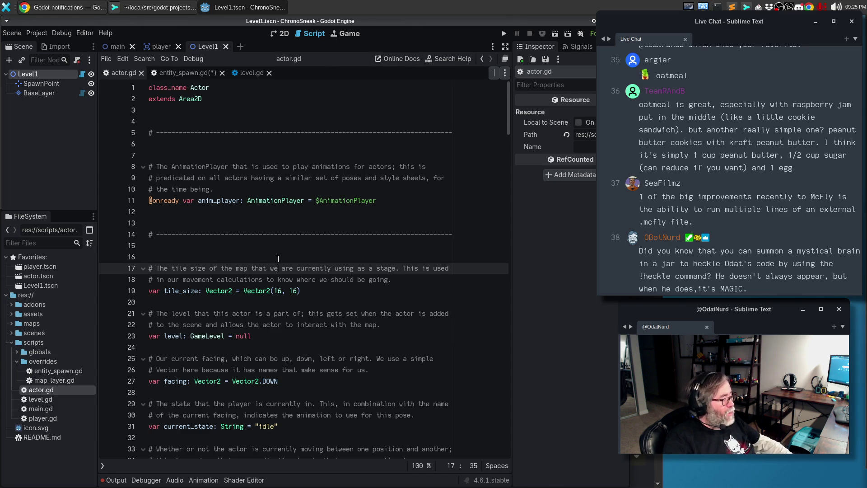
key("ctrl+w")
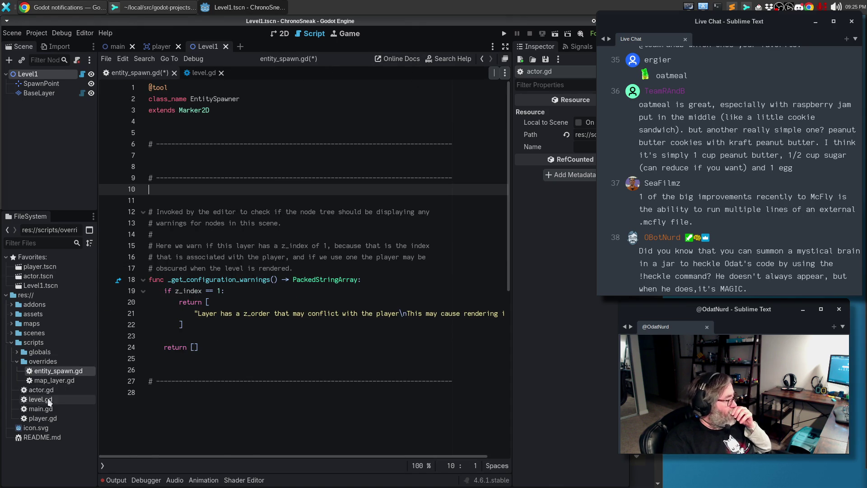
- Open level.gd and select the Facing enum and spawn_facing export with their comments
double_click(50, 399)
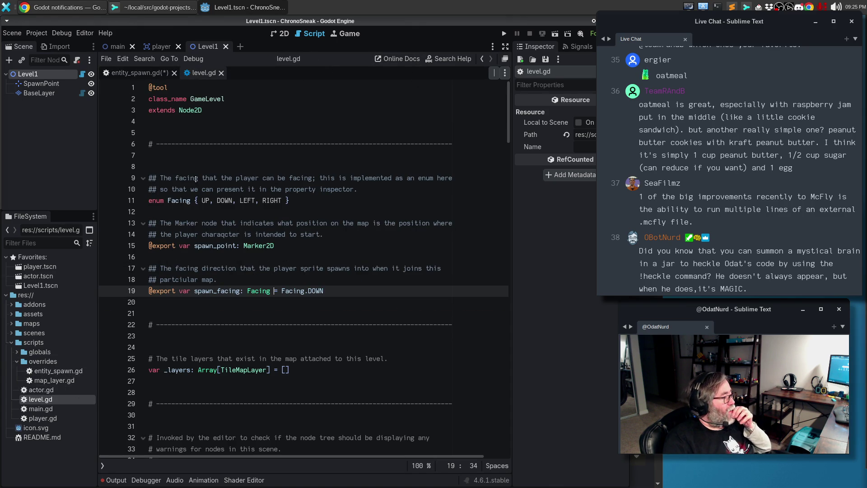
left_click(170, 174)
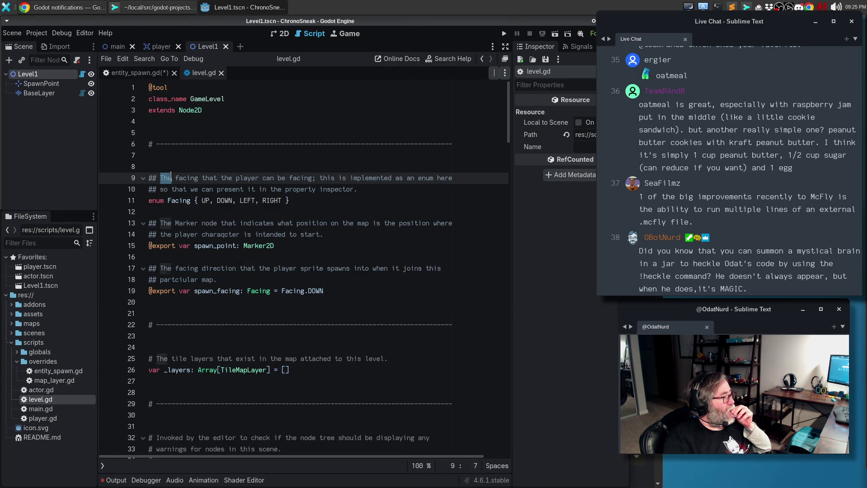
key("Home")
key("shift+Down")
key("shift+Down")
key("shift+Down")
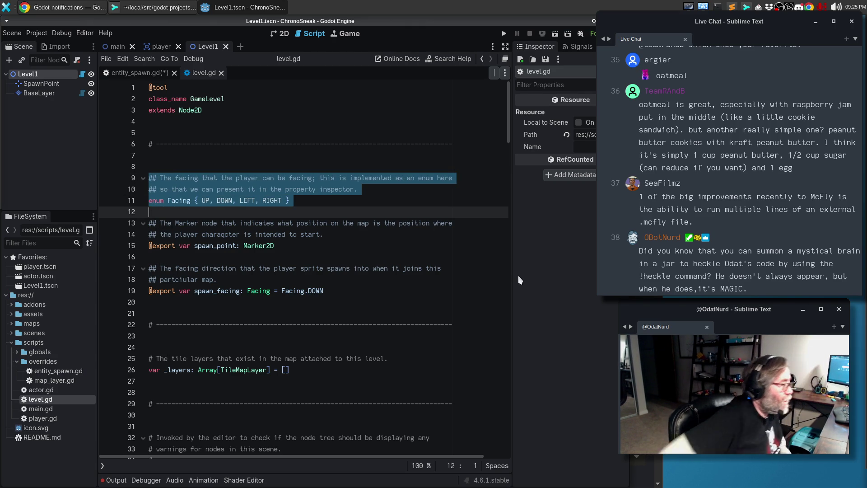
left_click_drag(324, 290, 69, 269)
left_click_drag(324, 291, 143, 271)
- Reselect the Facing enum and spawn_facing export lines together to copy them
left_click(233, 200)
left_click(187, 201)
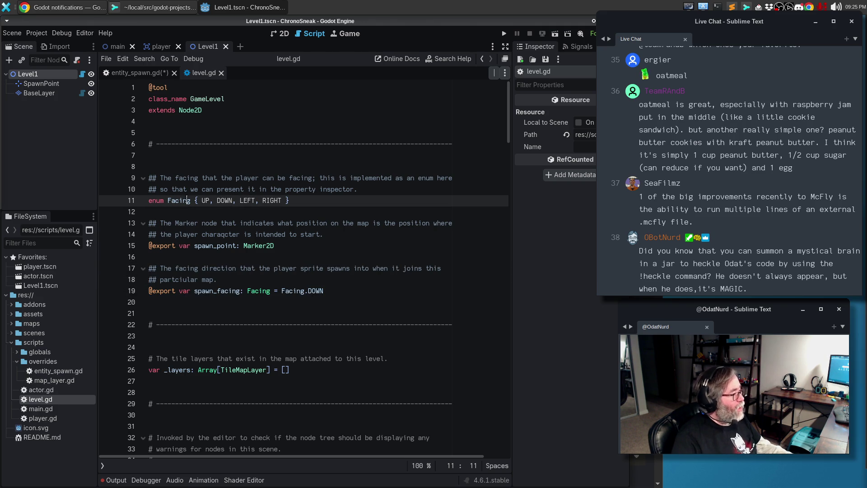
left_click(198, 234, "shift")
left_click(177, 200)
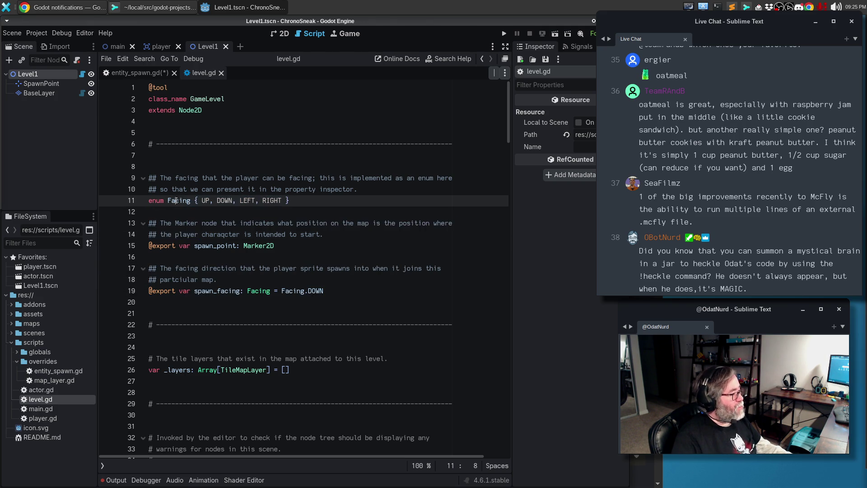
left_click(209, 249, "alt")
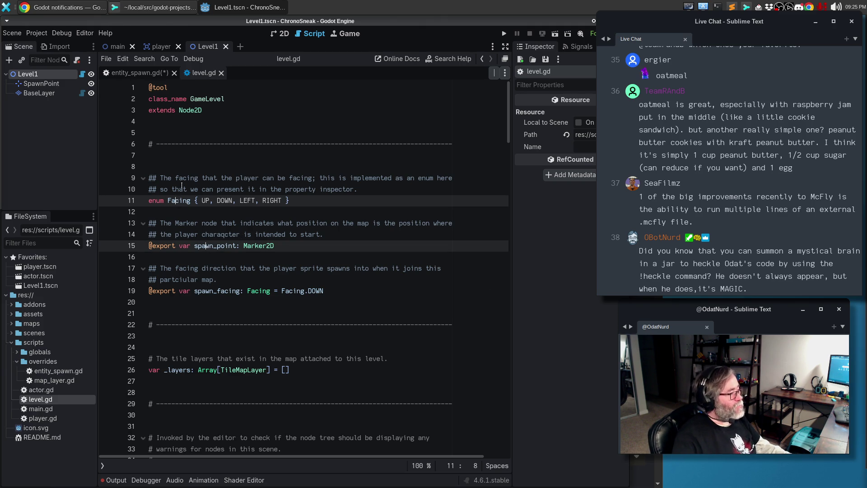
left_click_drag(291, 200, 145, 179)
key("ctrl+c")
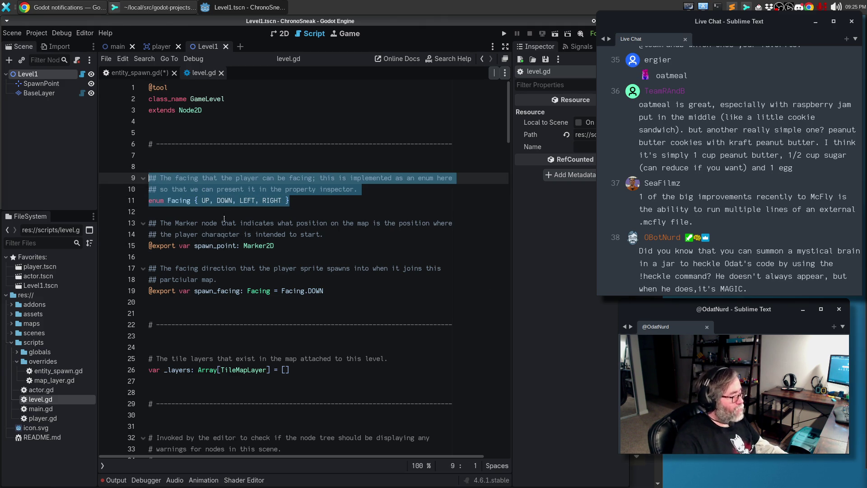
left_click_drag(334, 294, 135, 268)
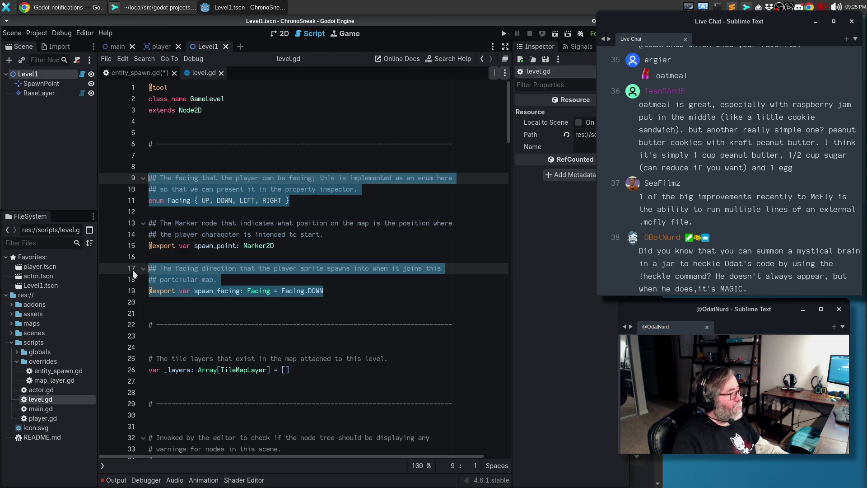
- Return to entity_spawn.gd and open a line under the divider
left_click(142, 74)
left_click(167, 157)
key("Return")
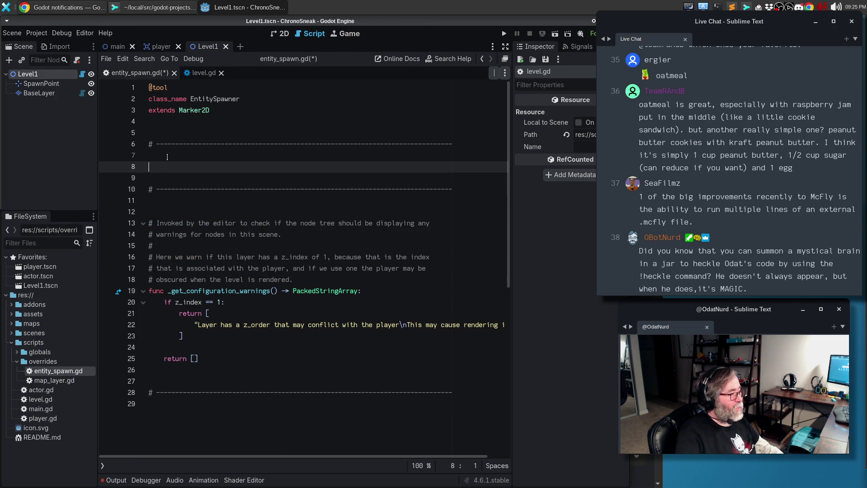
- Paste the Facing enum and export, and draft the comment 'The facing the spawned entity will be in'
key("ctrl+v")
key("Up")
key("Up")
key("Up")
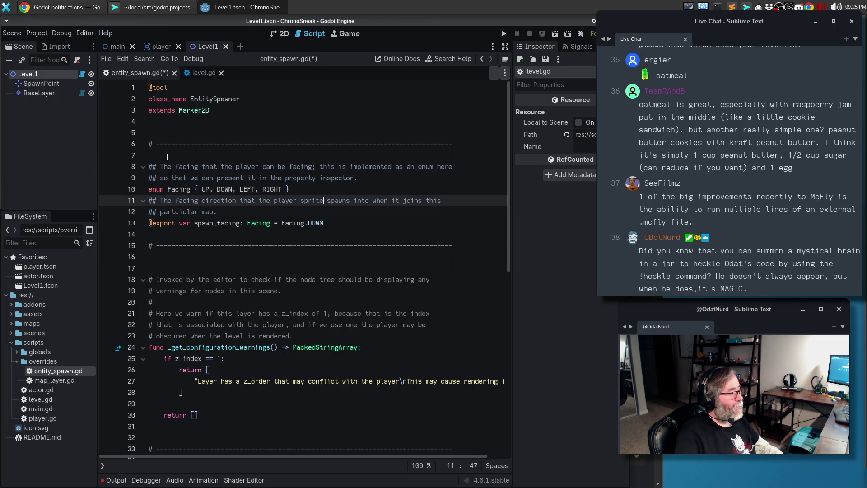
key("Return")
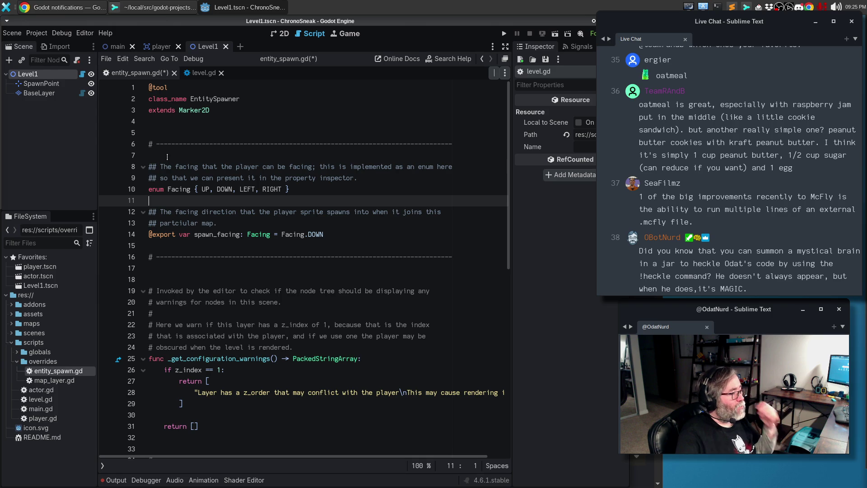
key("Up")
key("Up")
key("Up")
key("Return")
key("Return")
type("## THe e facing that the entity being spawned")
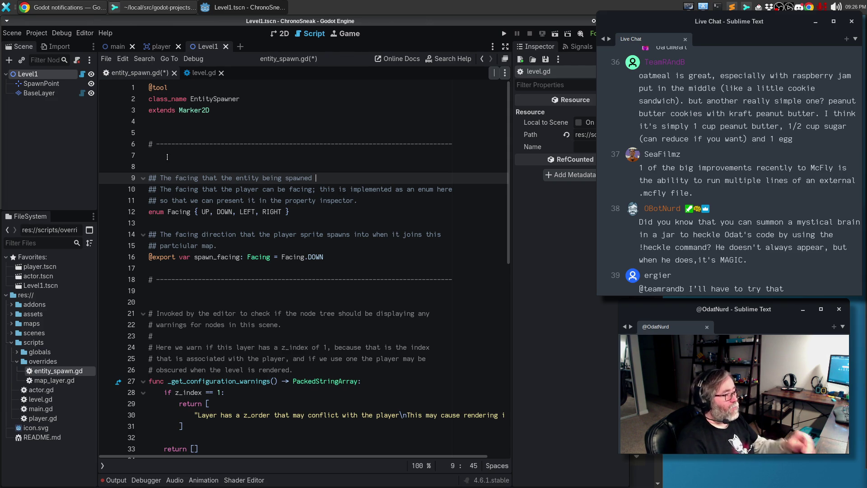
type("will be in when it ")
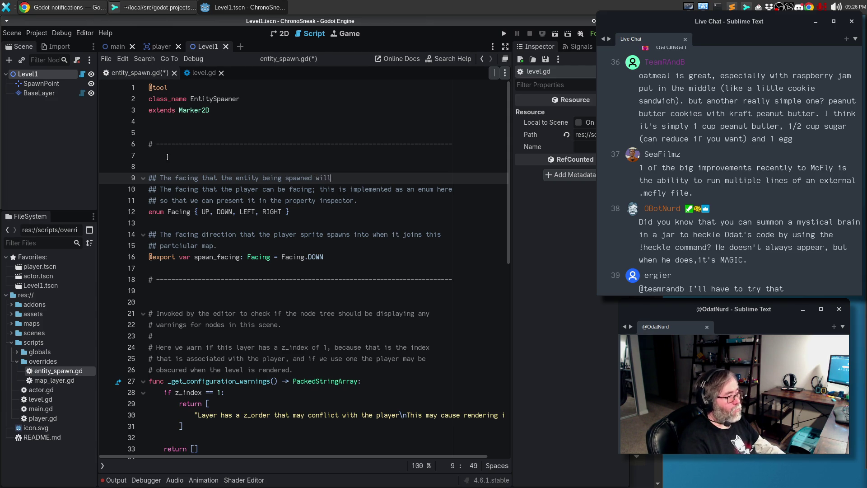
type("is spawne")
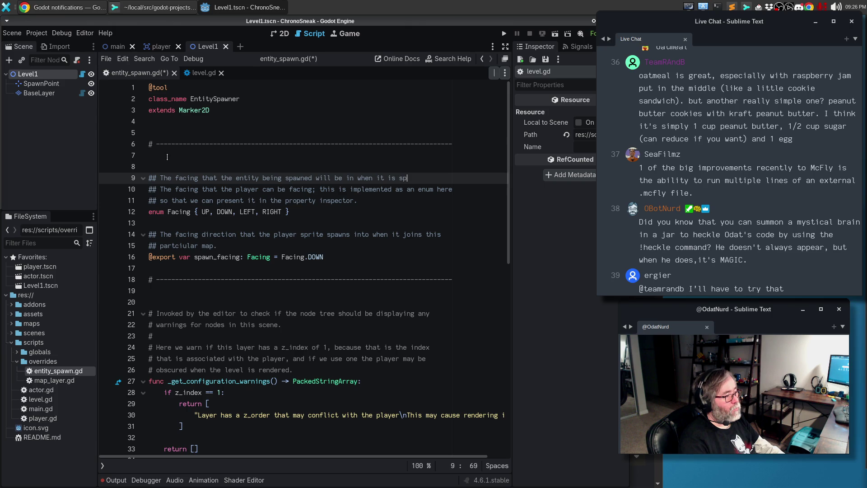
- Replace the export's old doc comment with the newly written comment
key("Right")
key("shift+Down")
key("shift+Down")
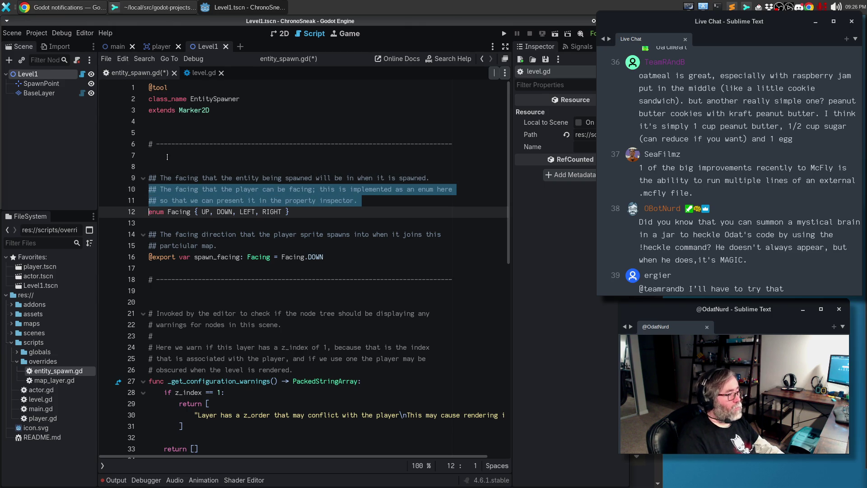
key("Up")
key("Up")
key("Up")
key("Up")
key("Down")
key("shift+Down")
key("ctrl+c")
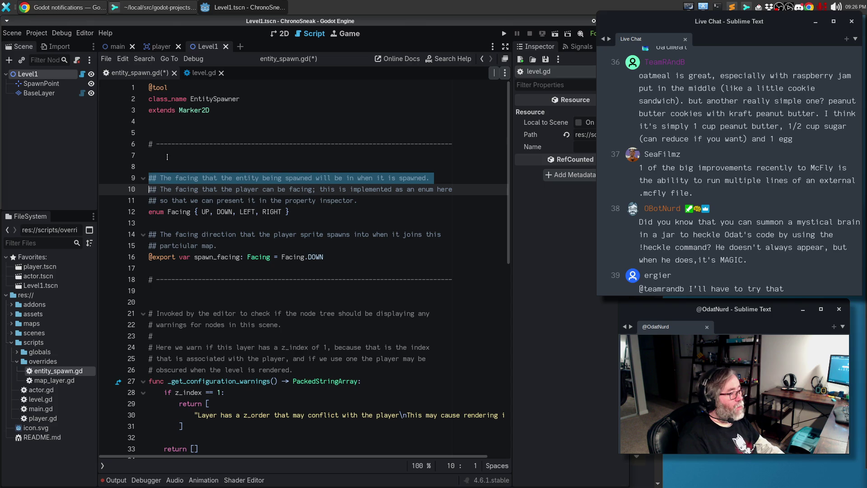
key("Delete")
key("Down")
key("Down")
key("Down")
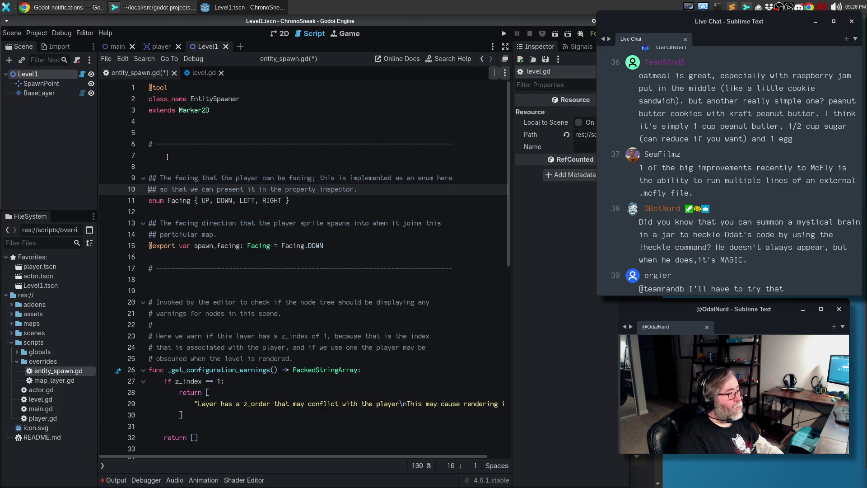
key("shift+Down")
key("shift+Down")
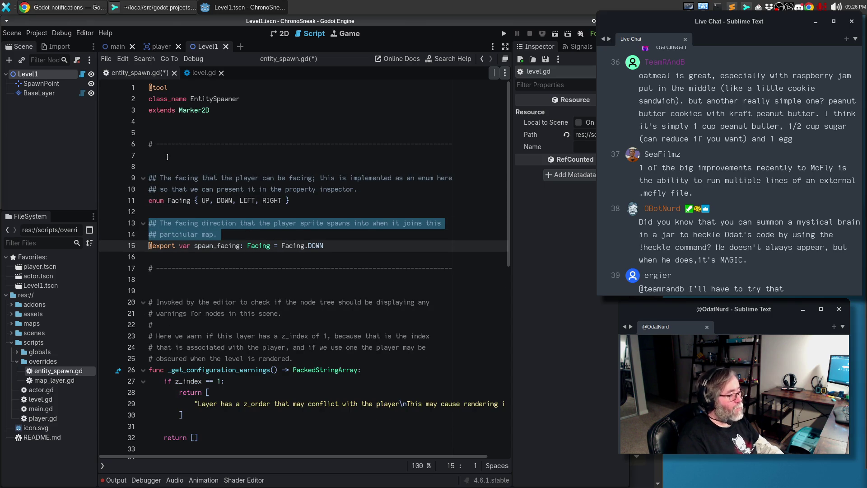
key("ctrl+v")
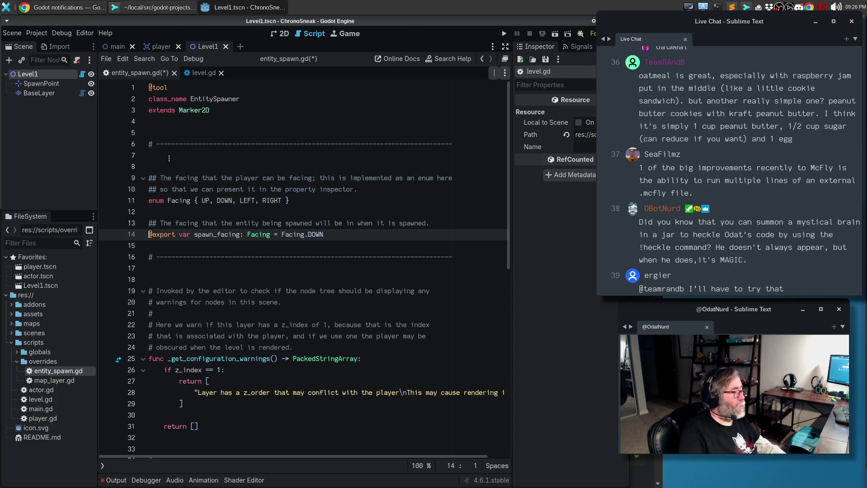
- Rename the spawn_facing variable to facing
double_click(225, 236)
type("facing")
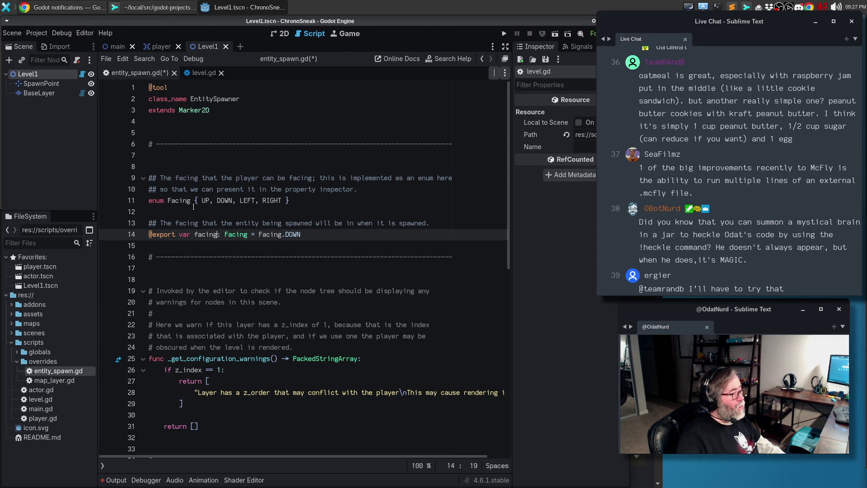
left_click(161, 178)
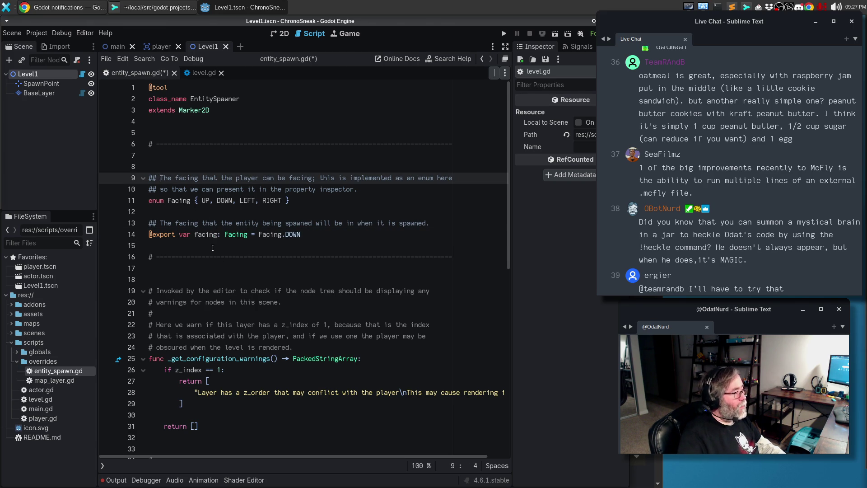
- Write a three-line enum comment: the distinct spawn facings, applying only to entities like NPCs, not floor triggers
key("Return")
key("Up")
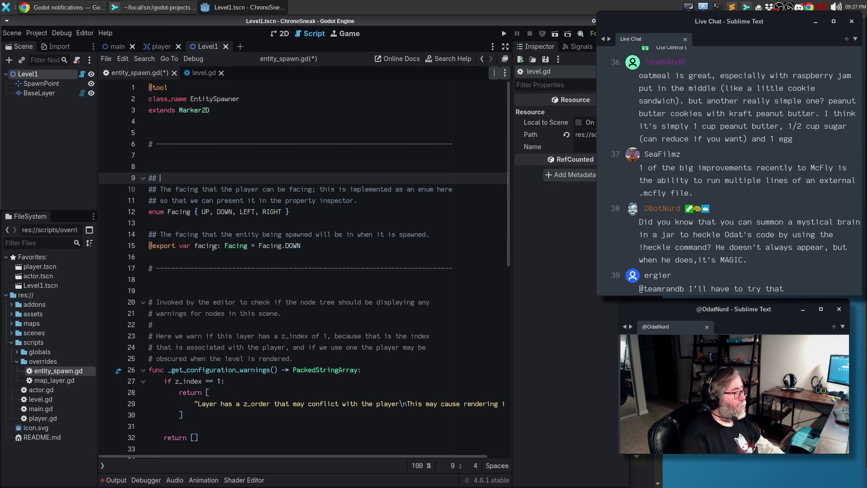
type("The disti")
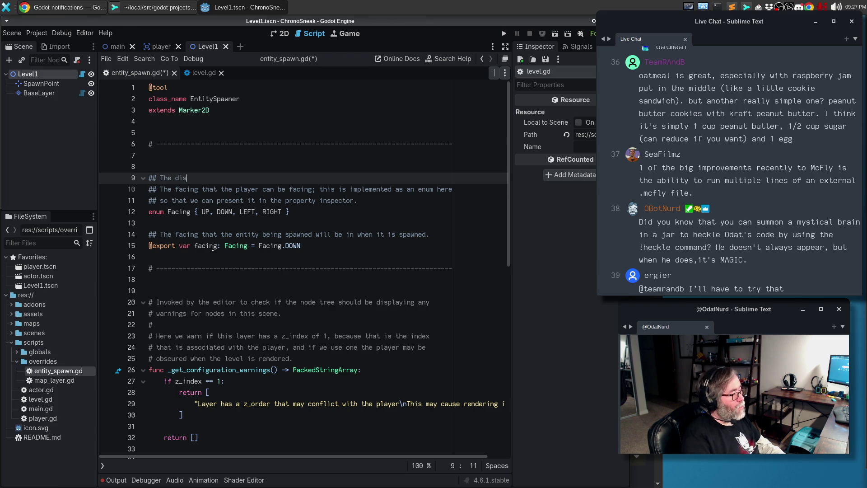
type("nct sav")
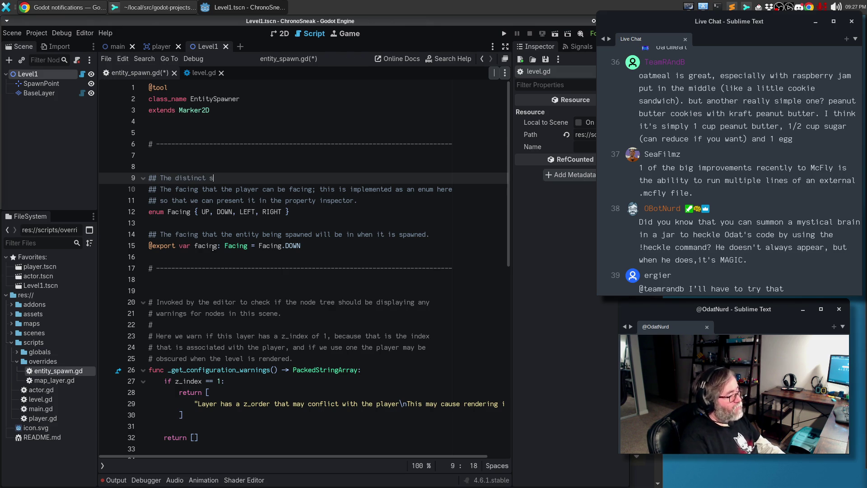
key("BackSpace")
key("BackSpace")
key("BackSpace")
type("facings that ")
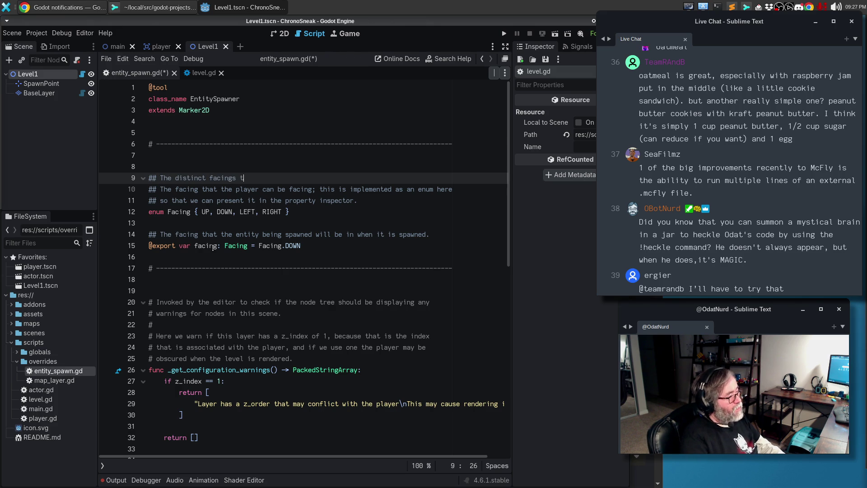
type("an entity can have when they are spawned; this will")
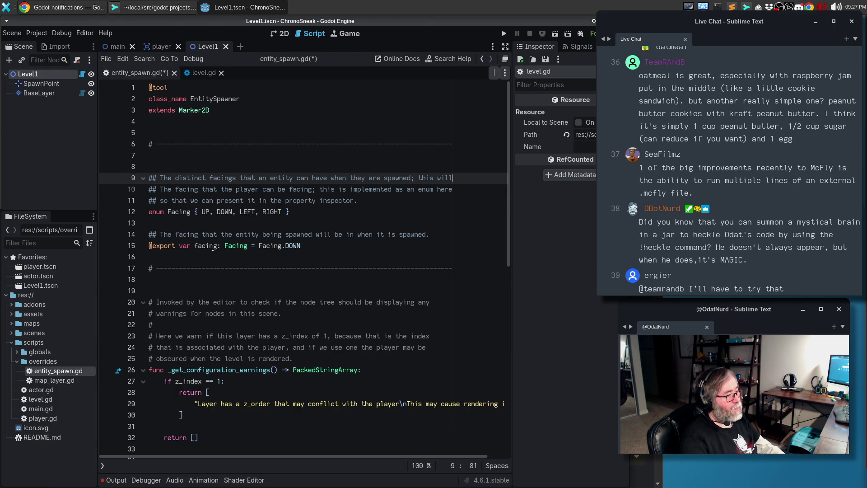
key("Return")
type("only apply to entities that have a facingm")
key("BackSpace")
key("BackSpace")
type(", such as an NPC")
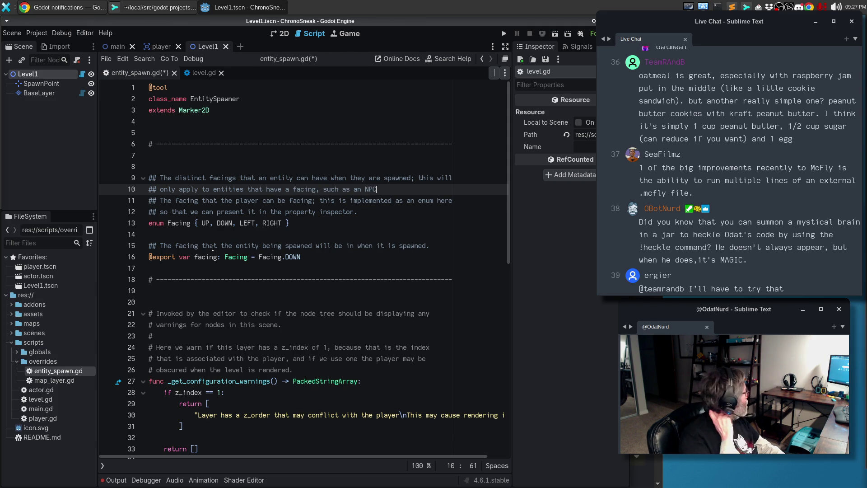
type("; things like ")
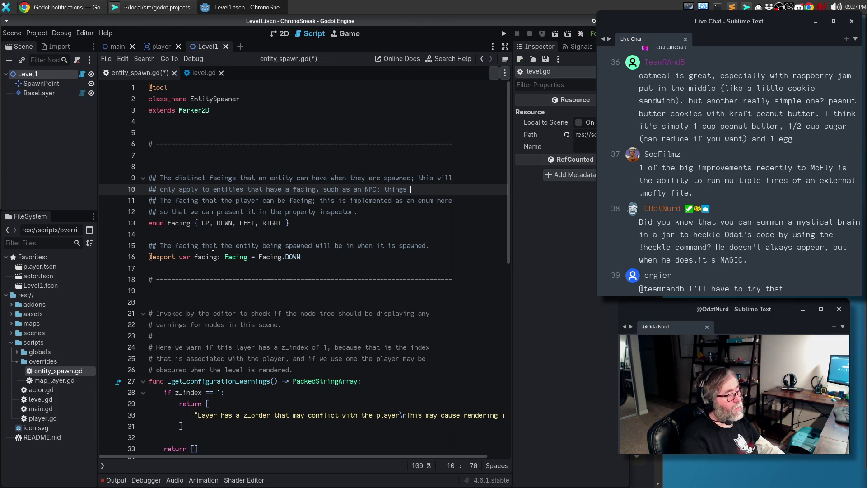
type("floor")
key("Return")
type("triggt")
key("BackSpace")
type("ers may not inh")
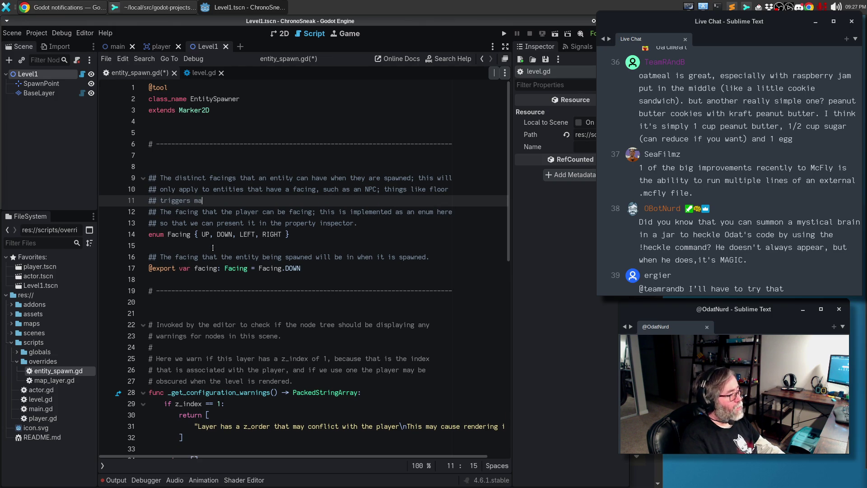
type("erently face in any ")
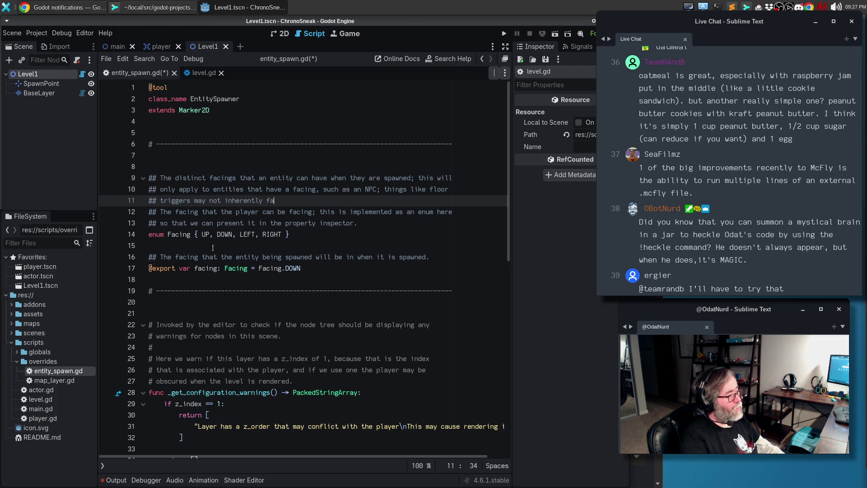
type("given direction.")
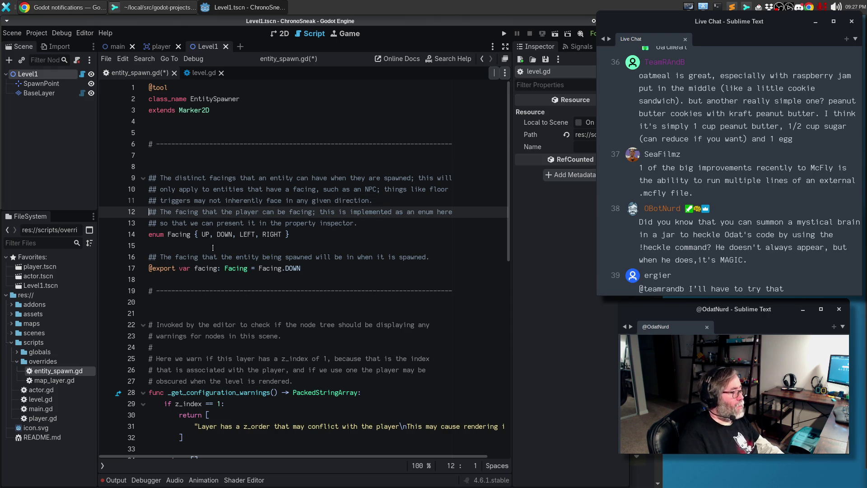
- Delete the old player-facing comment lines and save the script
key("shift+Down")
key("shift+Down")
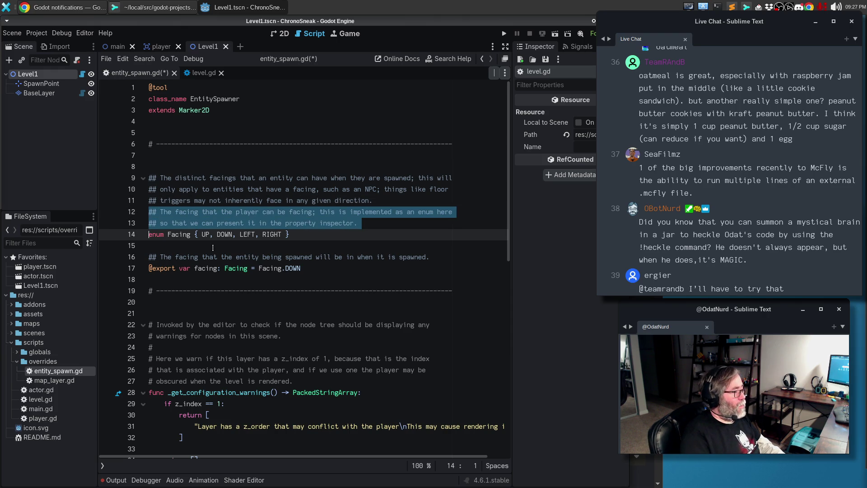
key("Delete")
key("ctrl+s")
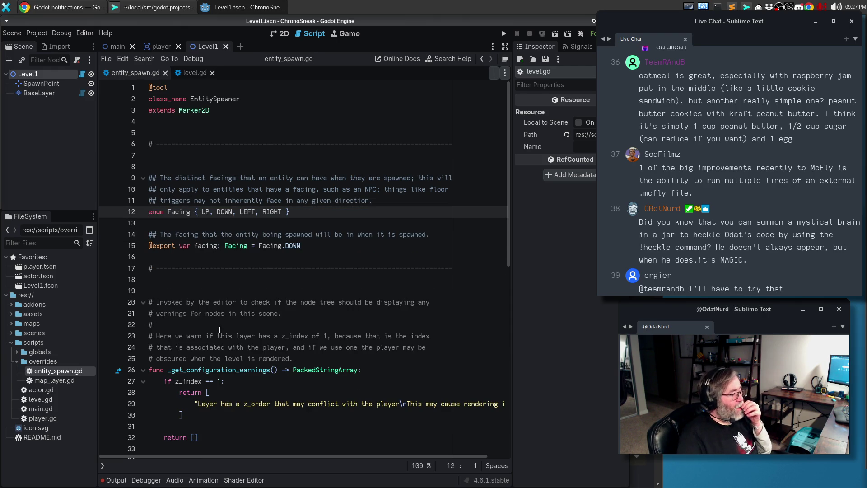
- Add a blank line after the facing export and select the configuration-warnings block
left_click(196, 260)
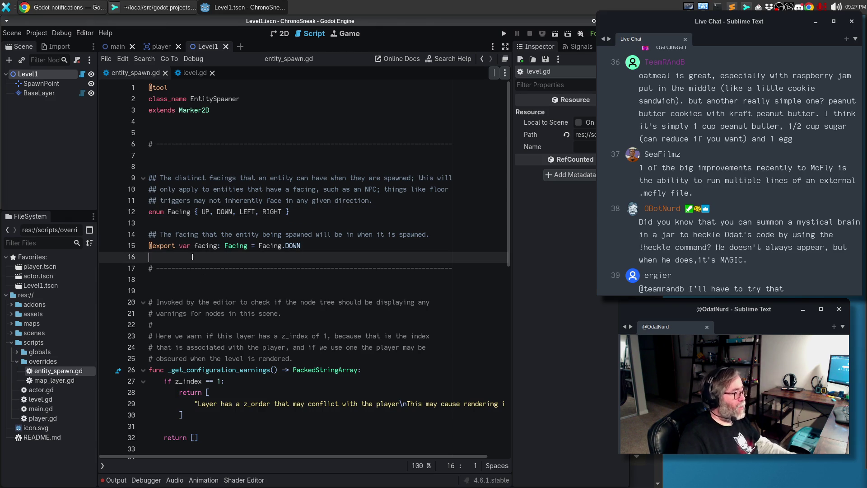
key("Return")
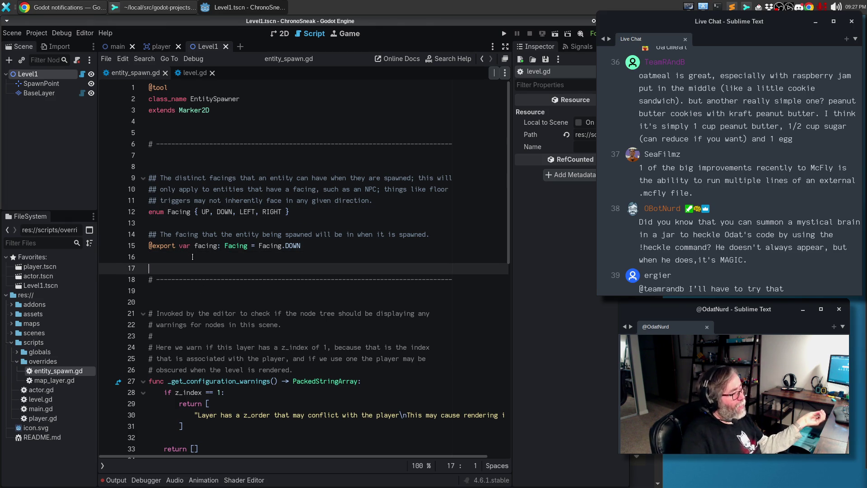
left_click(340, 246)
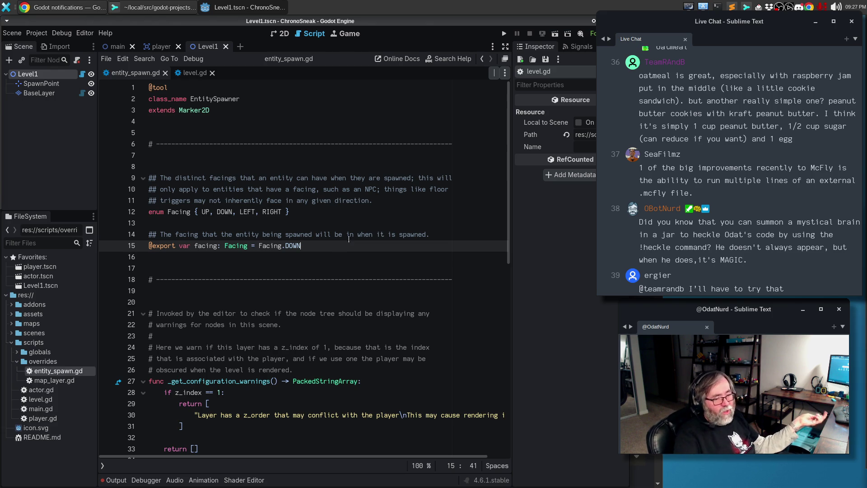
scroll(211, 228, "down", 2)
mouse_move(149, 211)
left_mouse_down()
mouse_move(171, 259)
mouse_move(208, 400)
left_mouse_up()
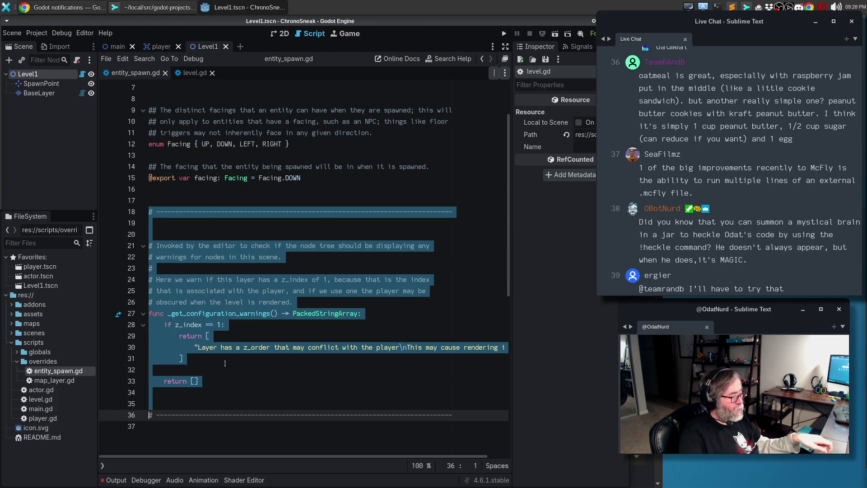
- Delete the _get_configuration_warnings block, leaving the class header, Facing enum and facing export
key("Delete")
scroll(253, 312, "up", 2)
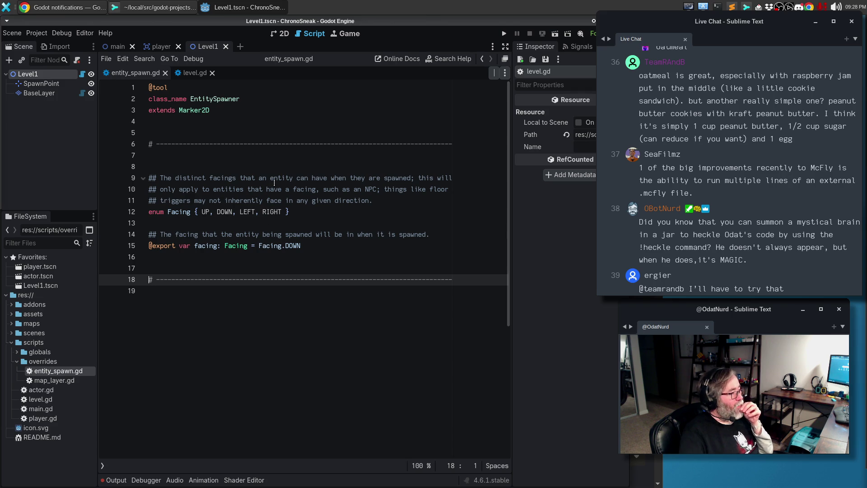
left_click(247, 103)
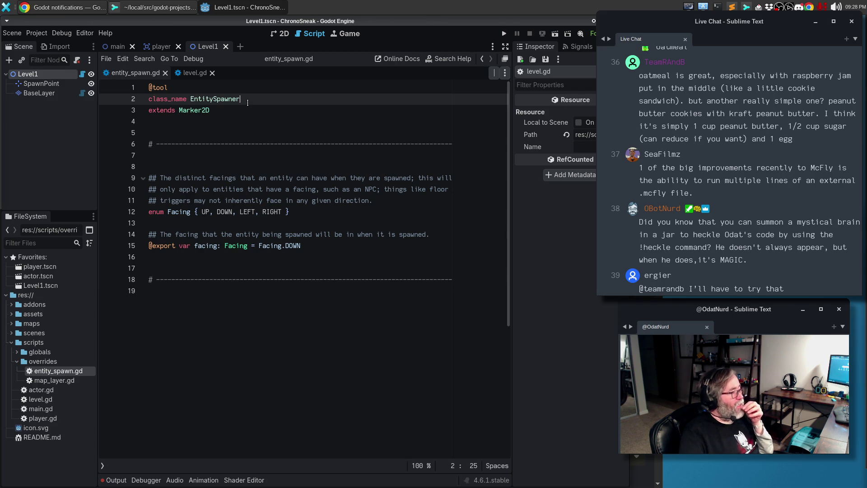
left_click(240, 131)
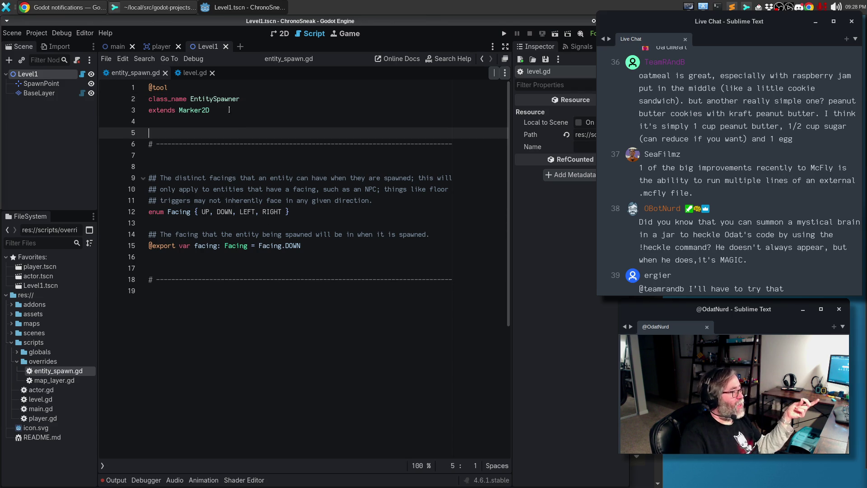
left_click(41, 86)
right_click(40, 86)
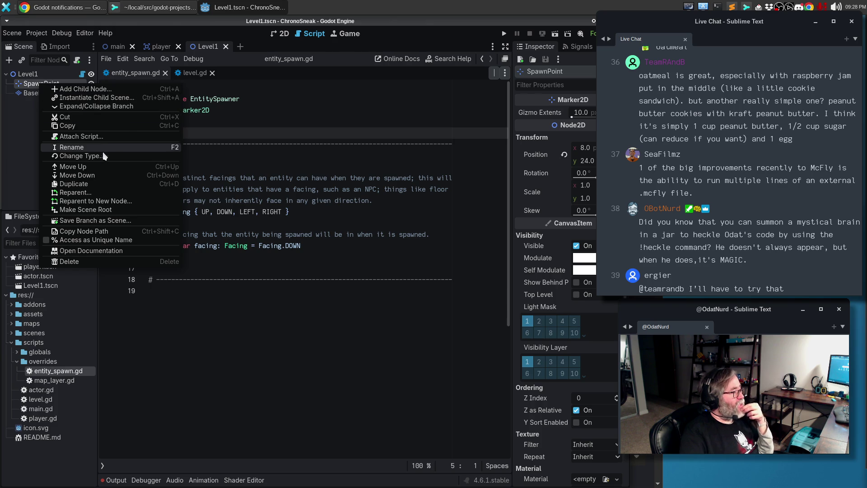
- Change SpawnPoint's type to EntitySpawner and verify its Facing property shows Down
left_click(77, 156)
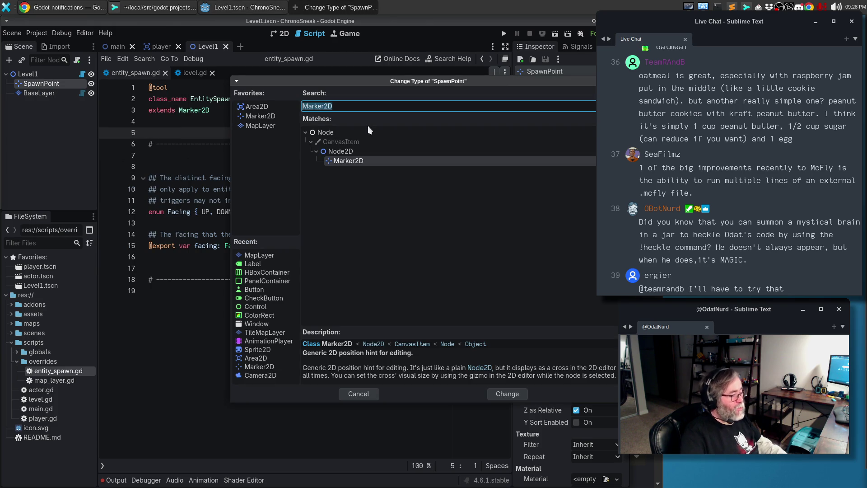
type("EntitySp")
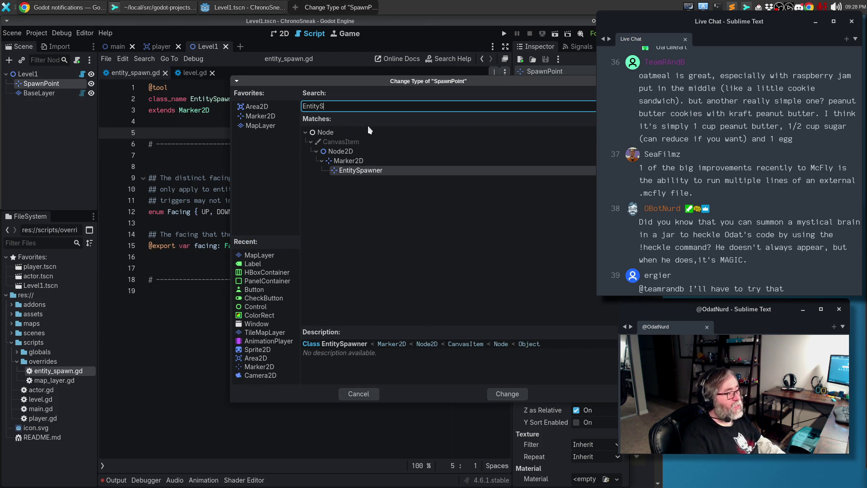
left_click(486, 171)
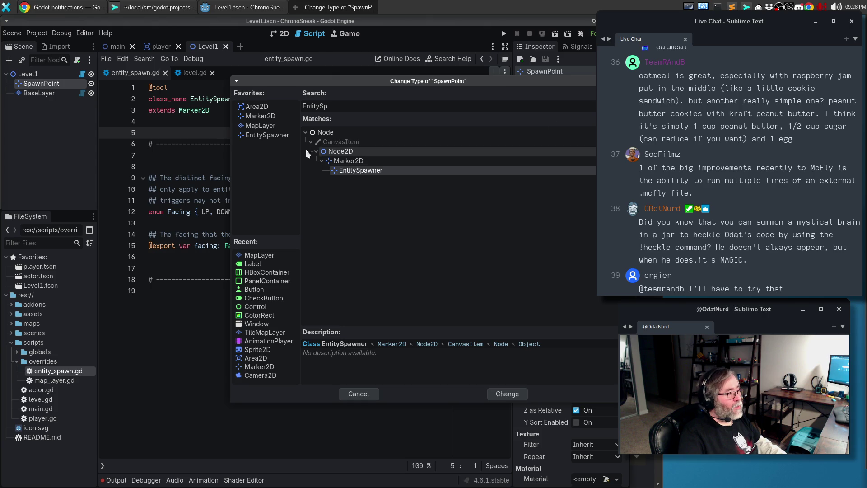
key("Return")
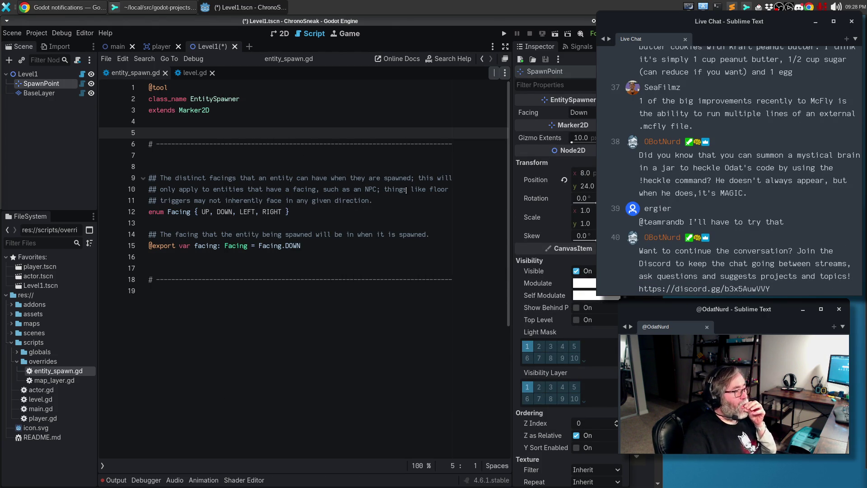
left_click(42, 74)
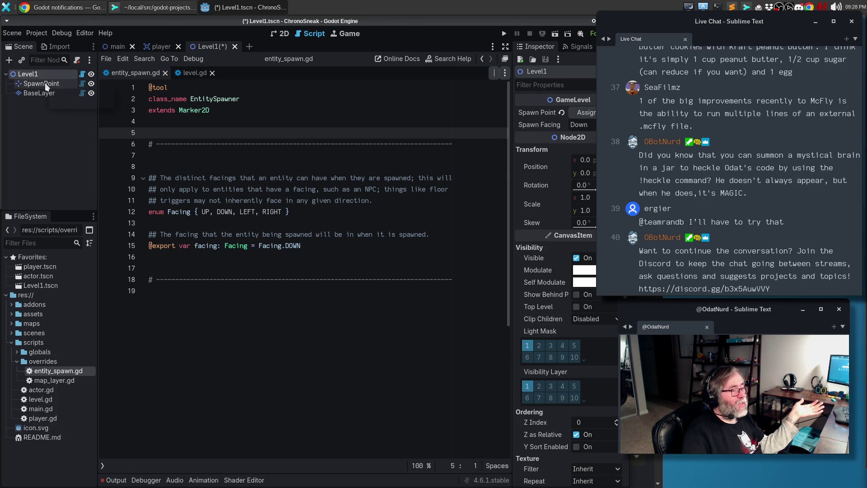
left_click(42, 83)
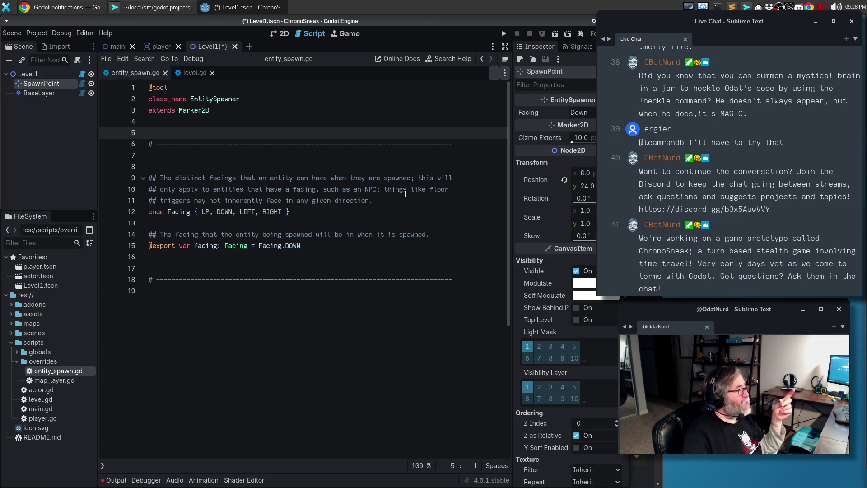
left_click(266, 279)
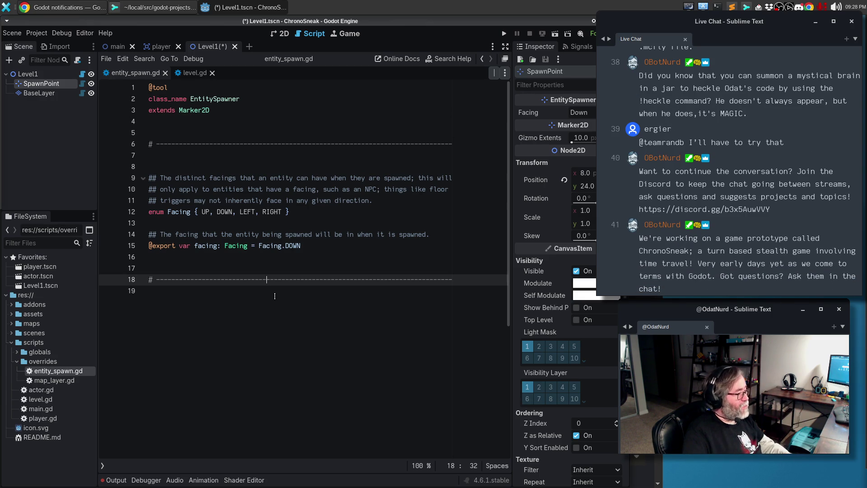
- Add a second separator and a func _draw() -> void: stub containing pass, then save
key("Down")
key("Return")
key("Return")
key("ctrl+v")
key("Up")
key("Up")
key("Up")
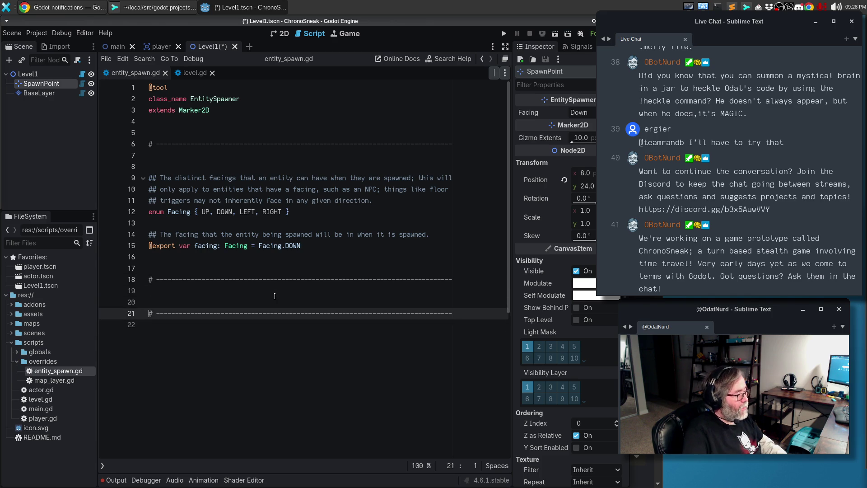
key("Return")
key("Return")
type("fun")
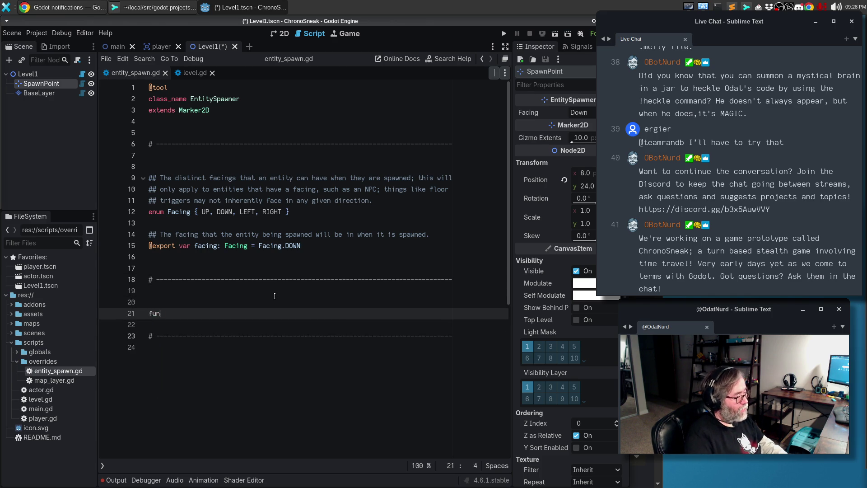
type("aw(")
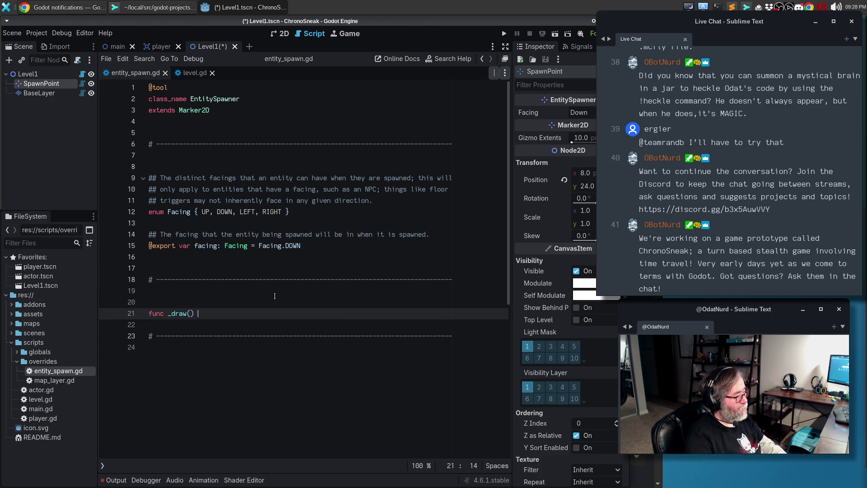
type("void:")
key("Return")
type("pass")
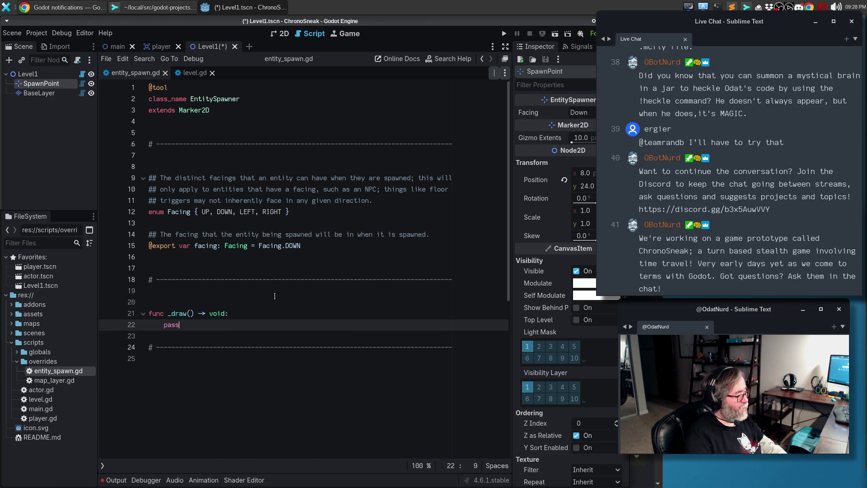
key("Return")
key("ctrl+s")
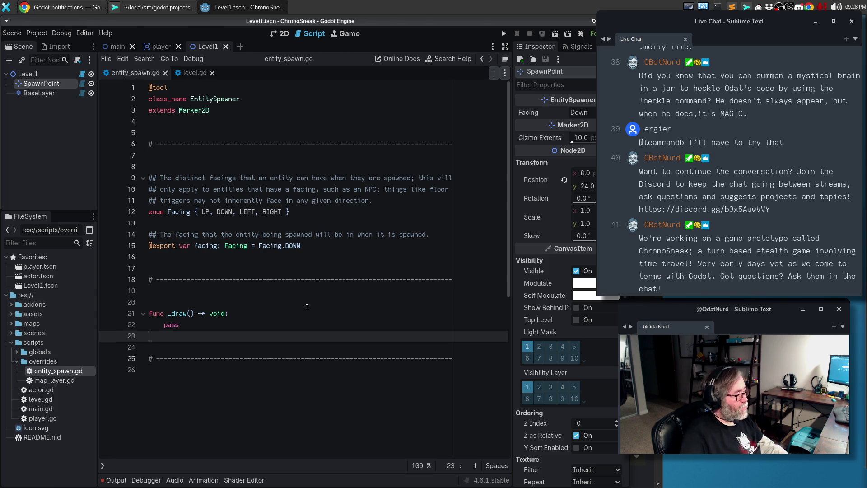
- Begin a '## Render' doc comment above the _draw function
mouse_move(178, 314)
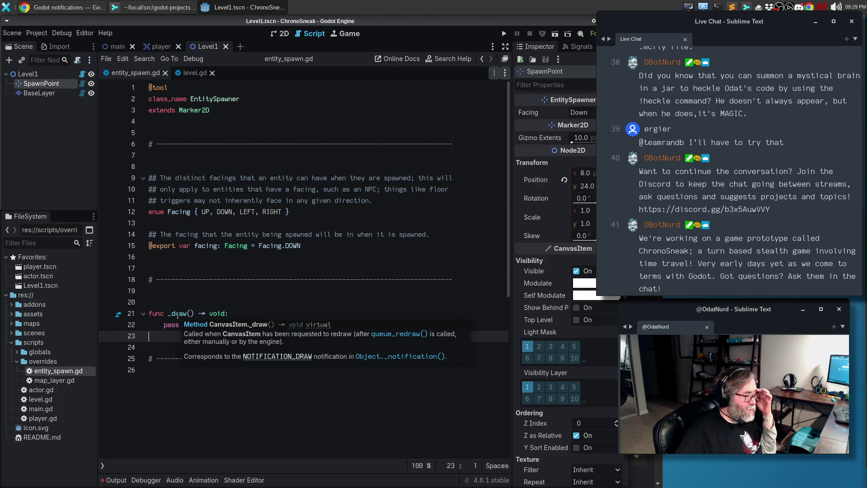
left_click(183, 303)
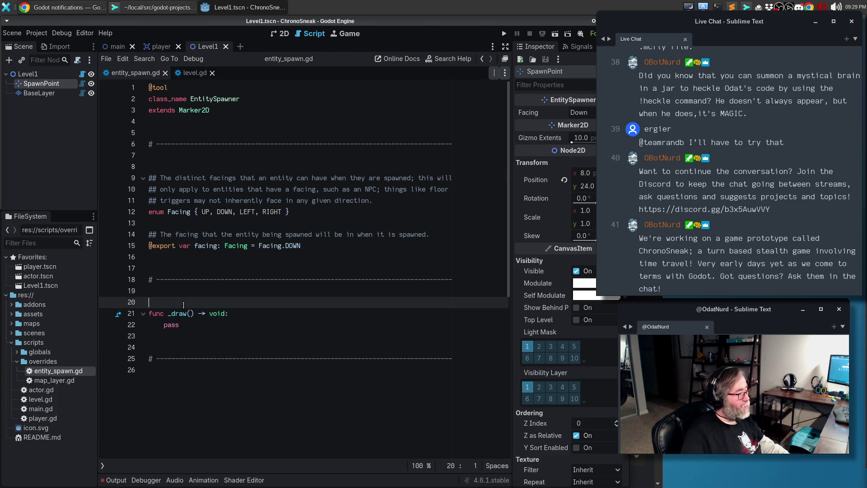
key("Return")
type("## Ren")
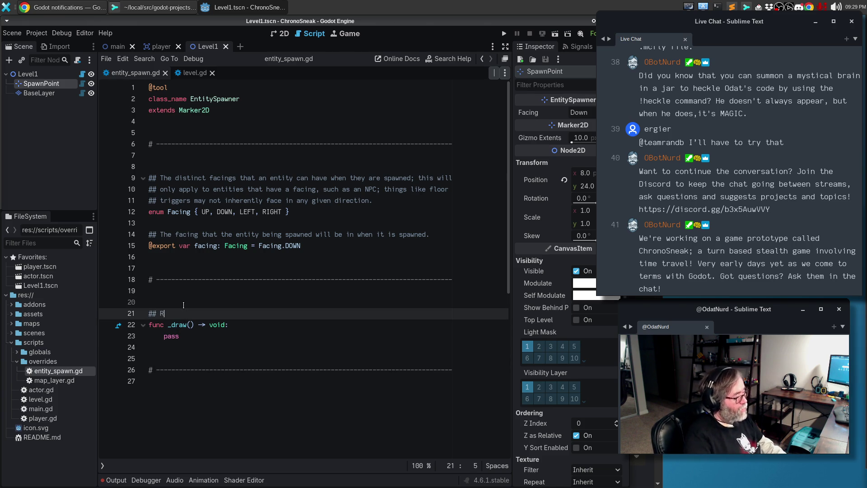